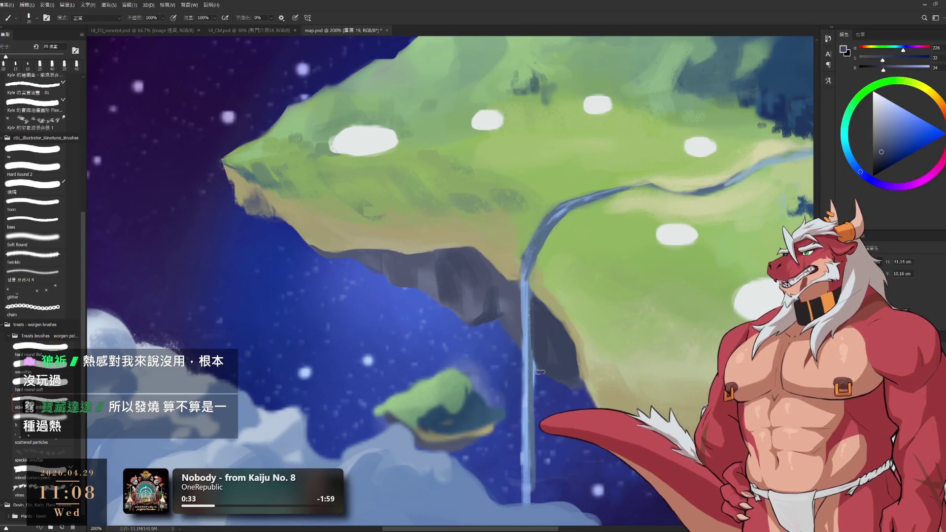
- Alternate erasing and painting on the grassy island top using the sampled pale yellow grass colour
key(e)
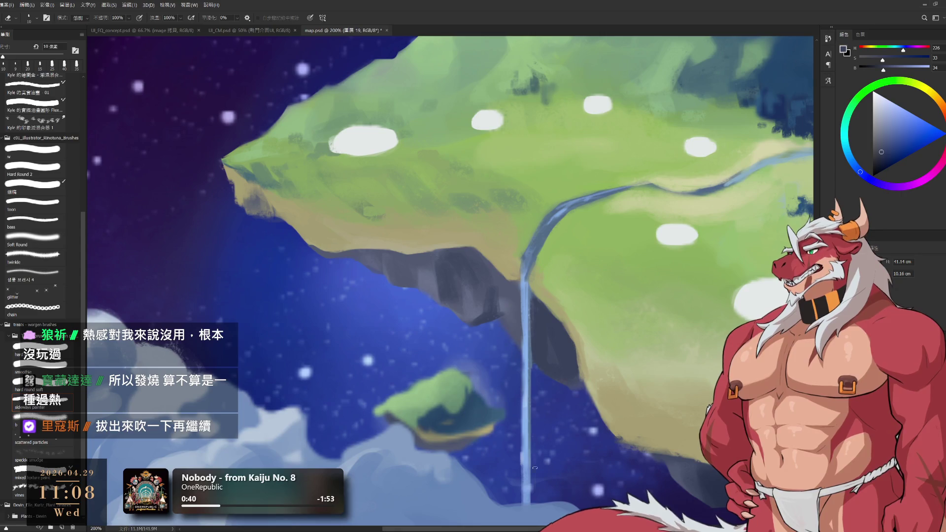
key(b)
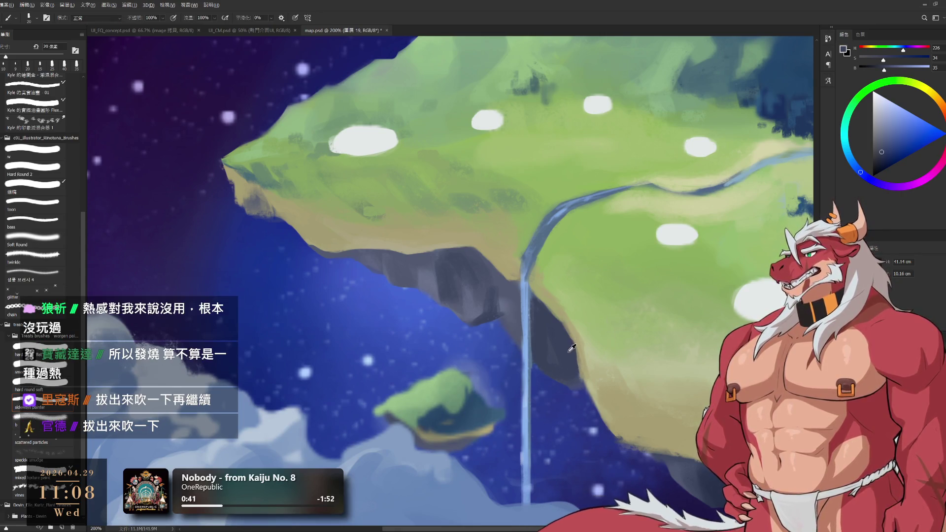
key(e)
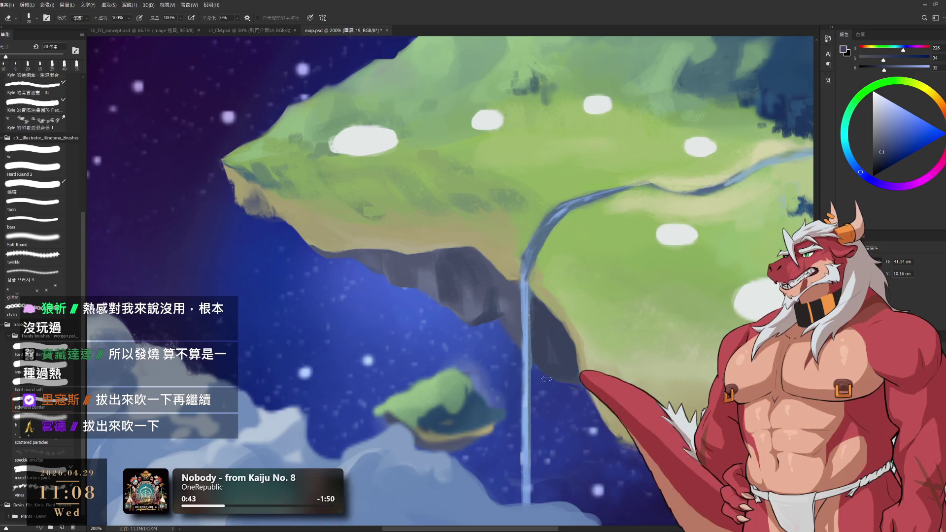
key(b)
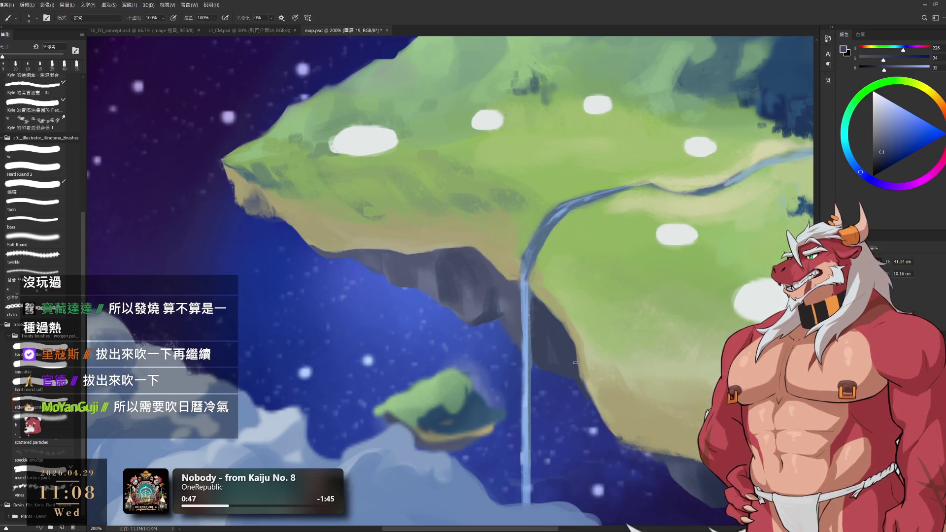
alt+click(598, 369)
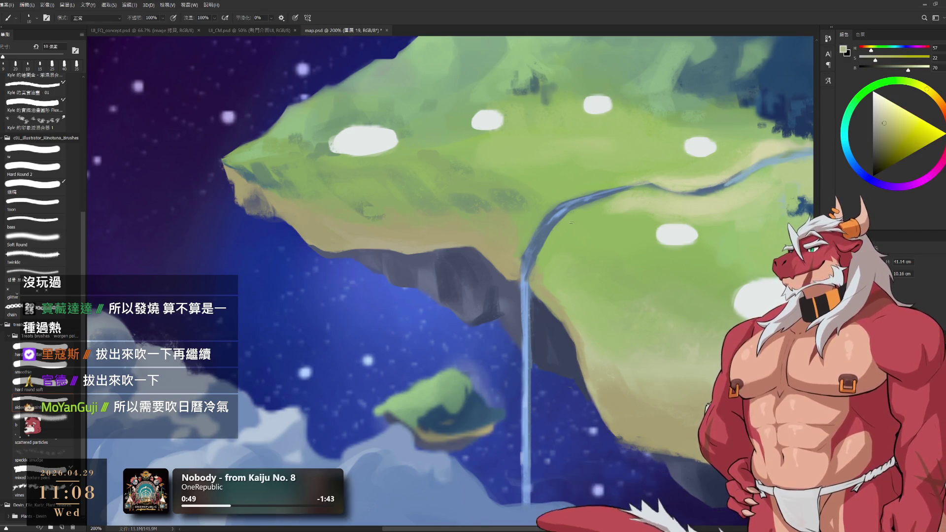
- Add light green and muted tan-green texture across the island's right side
drag(619, 366, 548, 371)
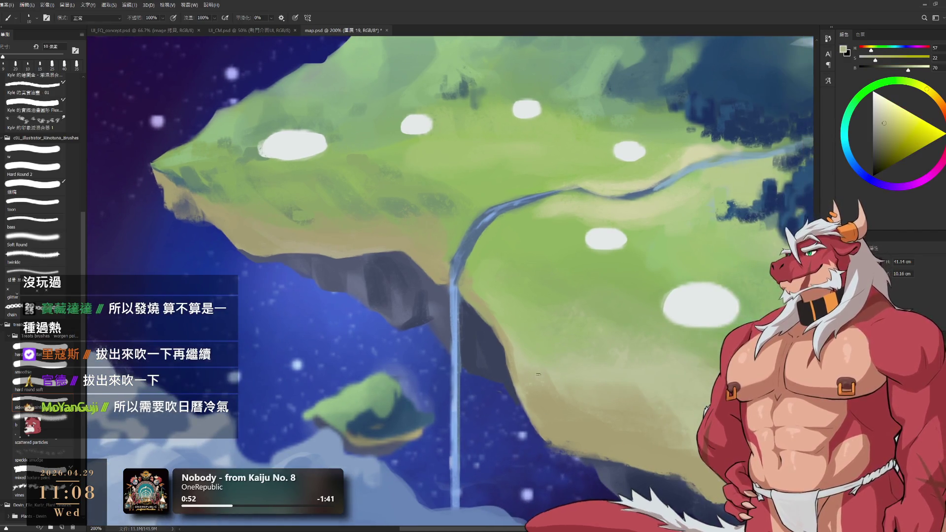
alt+click(508, 301)
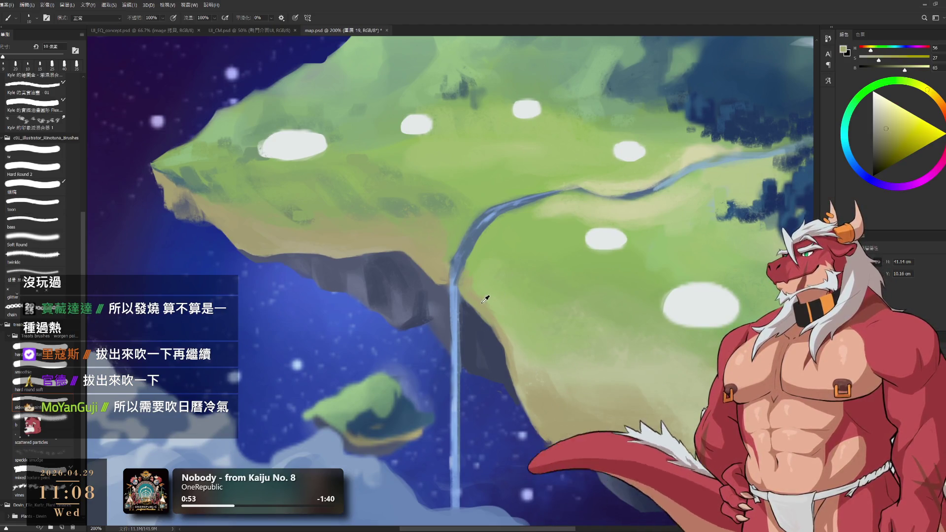
alt+click(473, 286)
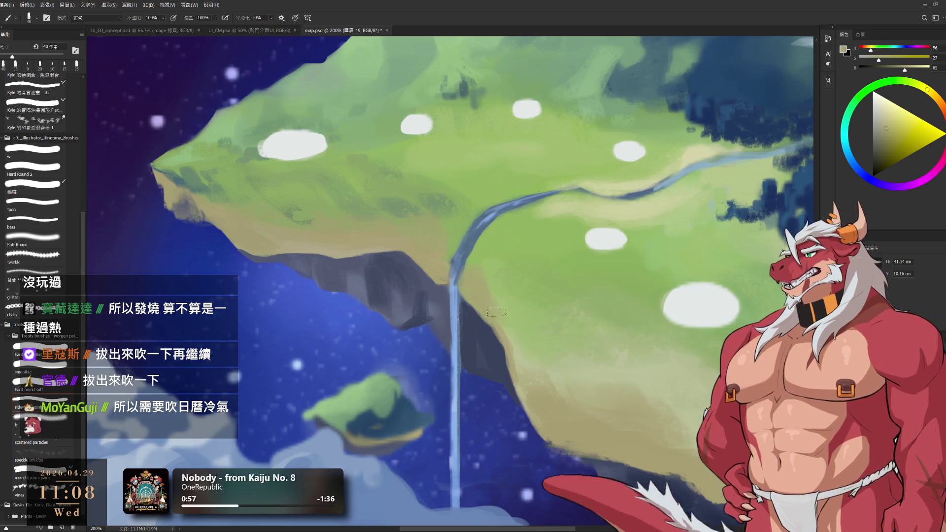
alt+click(500, 343)
- Paint tan ground and dark blue cliff-rim strokes along the lower edge with a smaller brush
drag(586, 383, 496, 339)
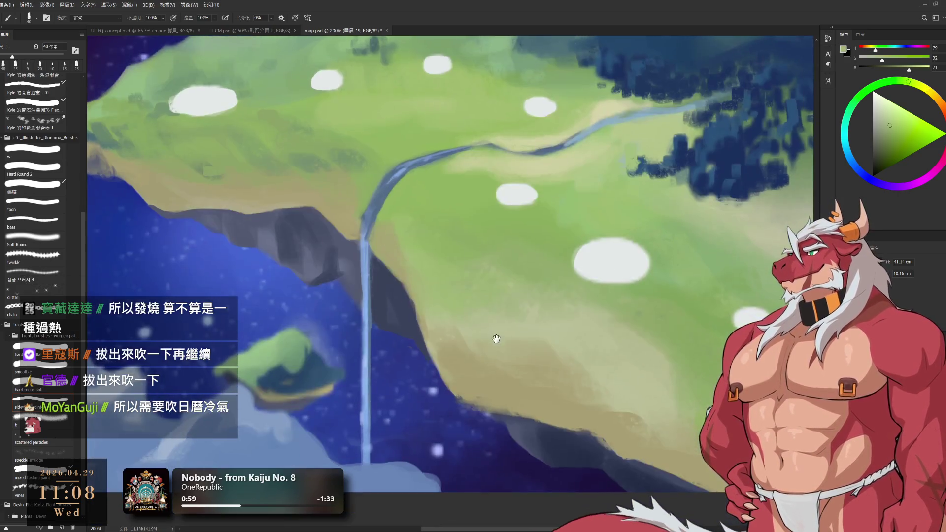
alt+click(493, 356)
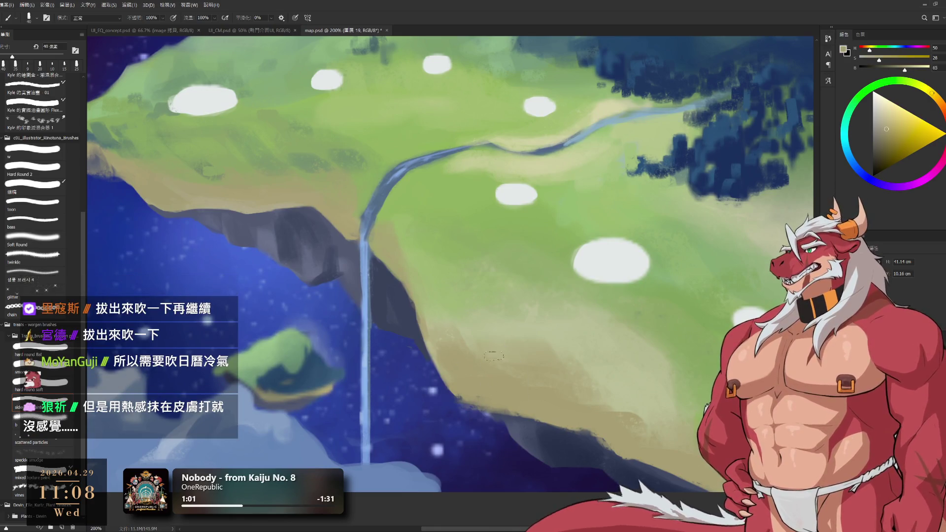
key(bracketleft)
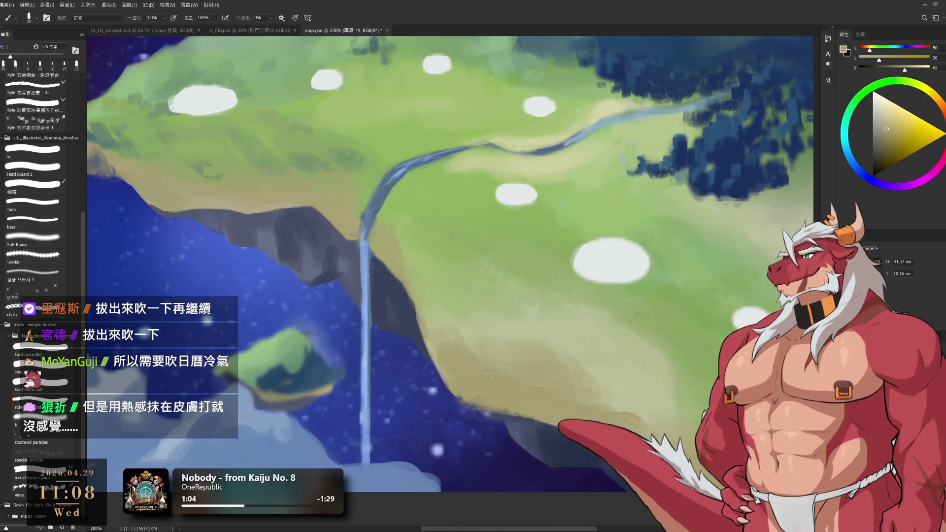
key(bracketleft)
key(bracketleft)
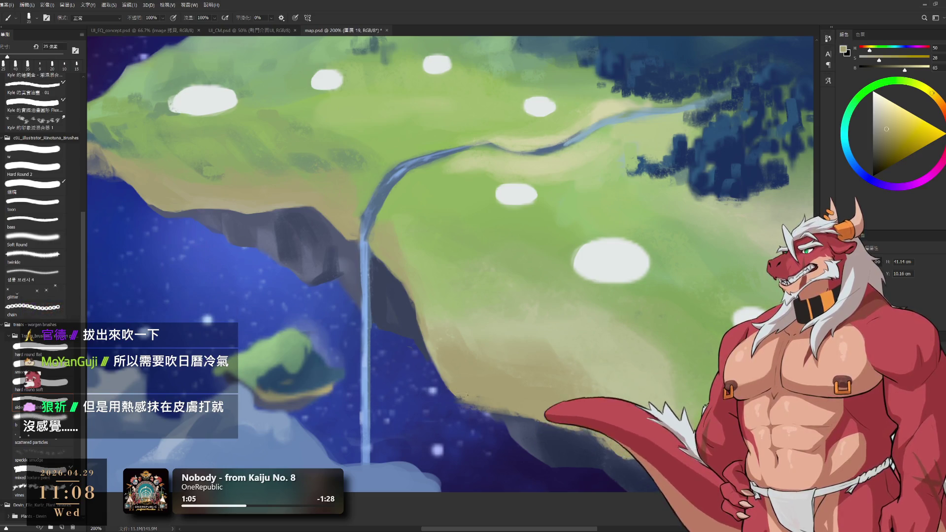
key(e)
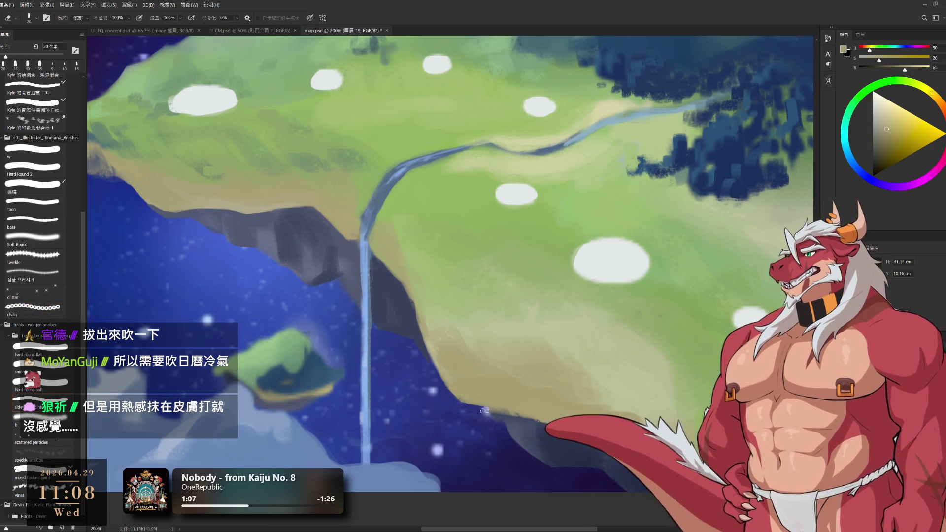
key(b)
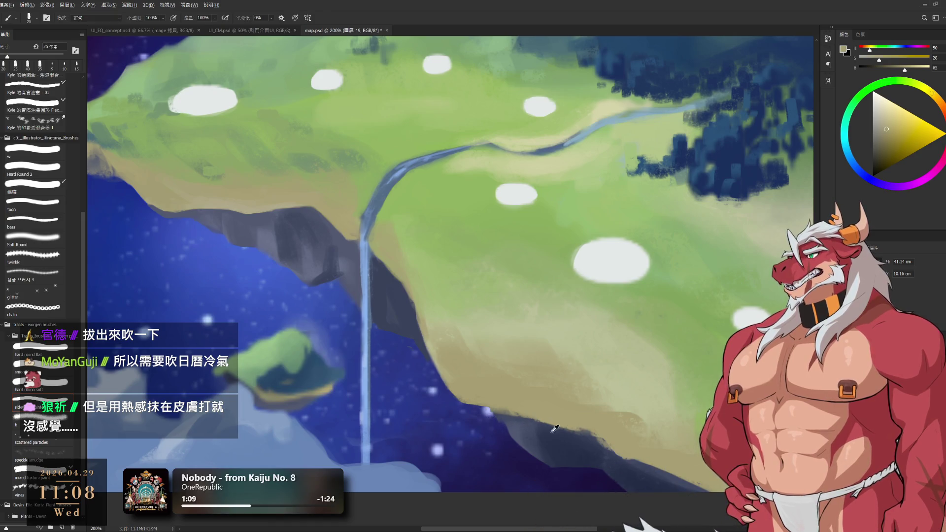
alt+click(551, 431)
key(bracketleft)
key(bracketleft)
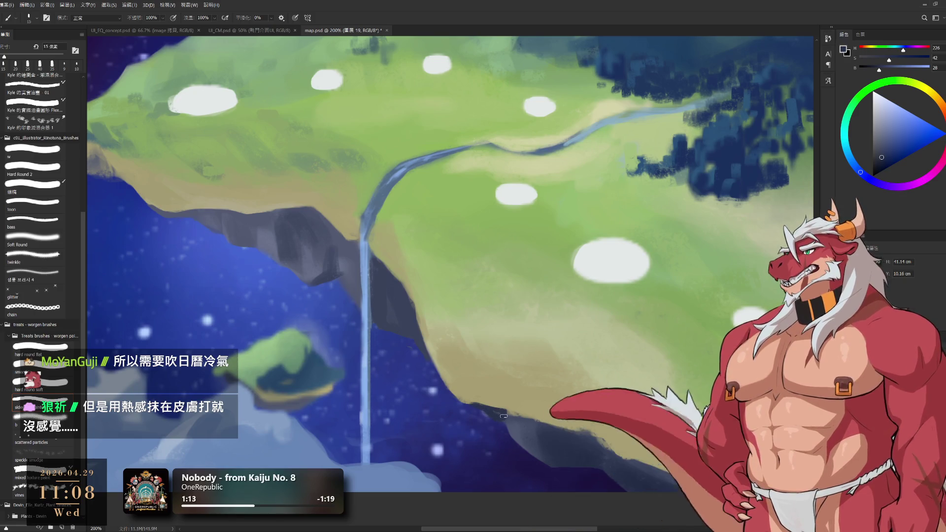
alt+click(509, 389)
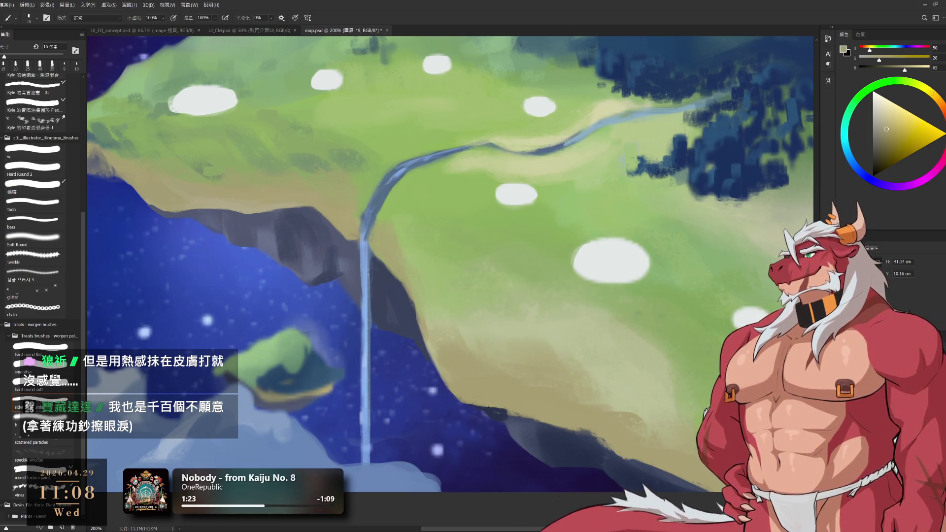
- Shade the island's underside with deeper blue and lighter blue-grey strokes toward the right side
key(bracketright)
alt+click(504, 418)
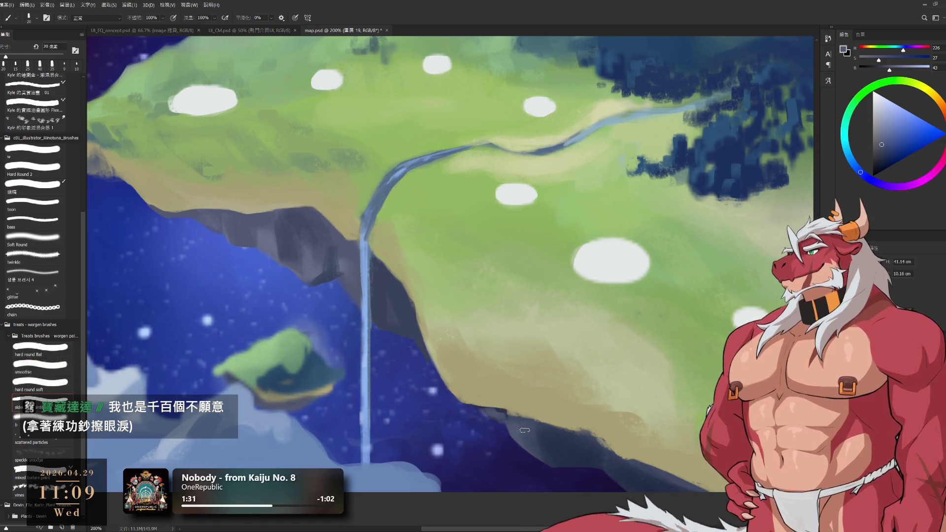
key(bracketleft)
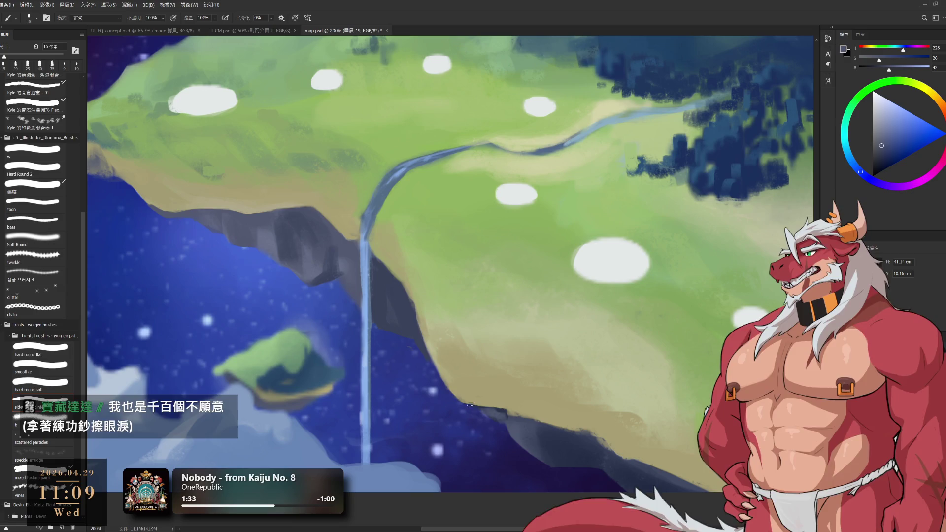
key(bracketright)
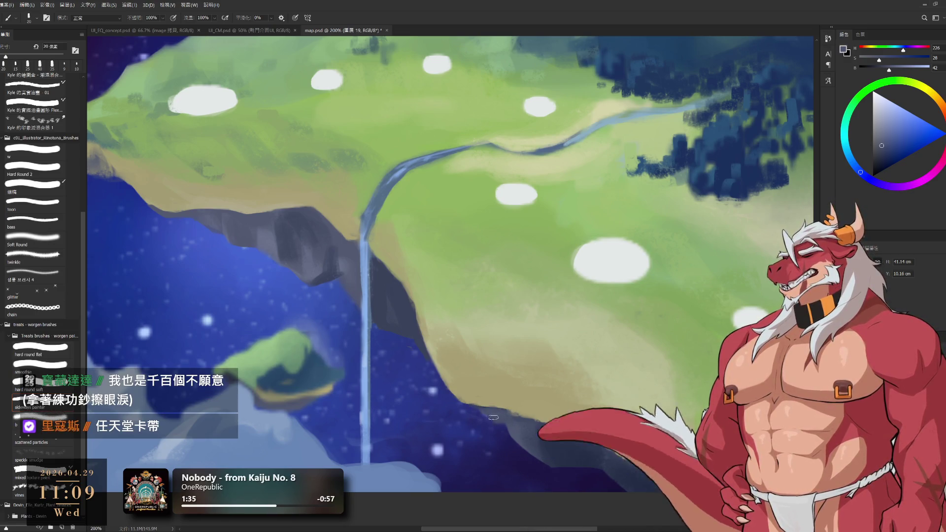
key(e)
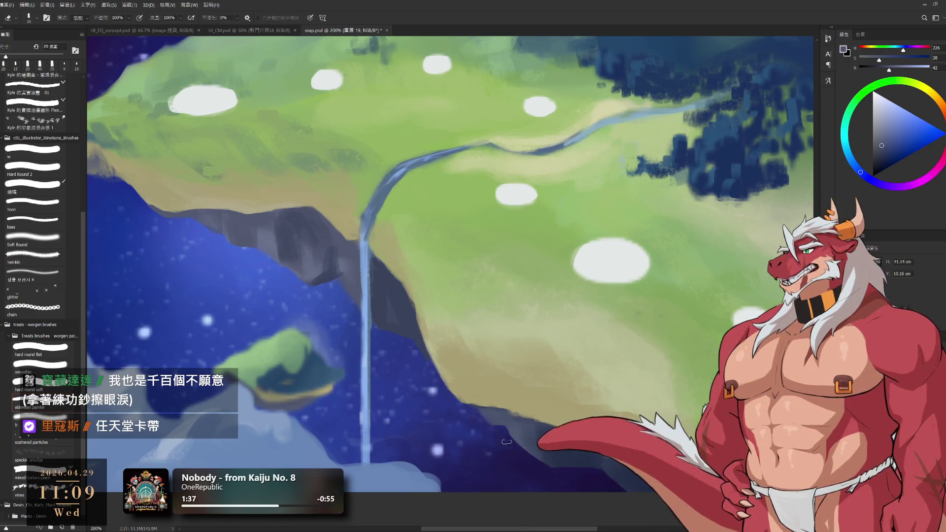
key(b)
alt+click(507, 433)
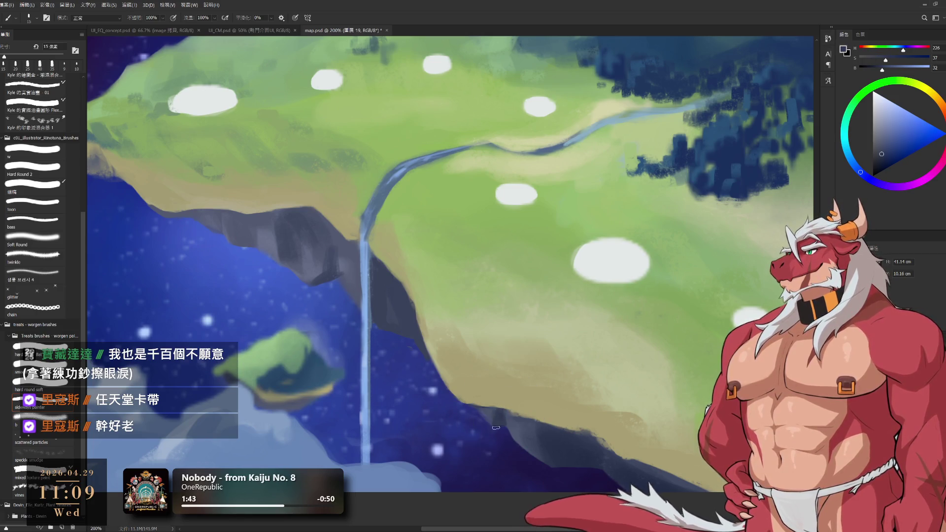
alt+click(488, 414)
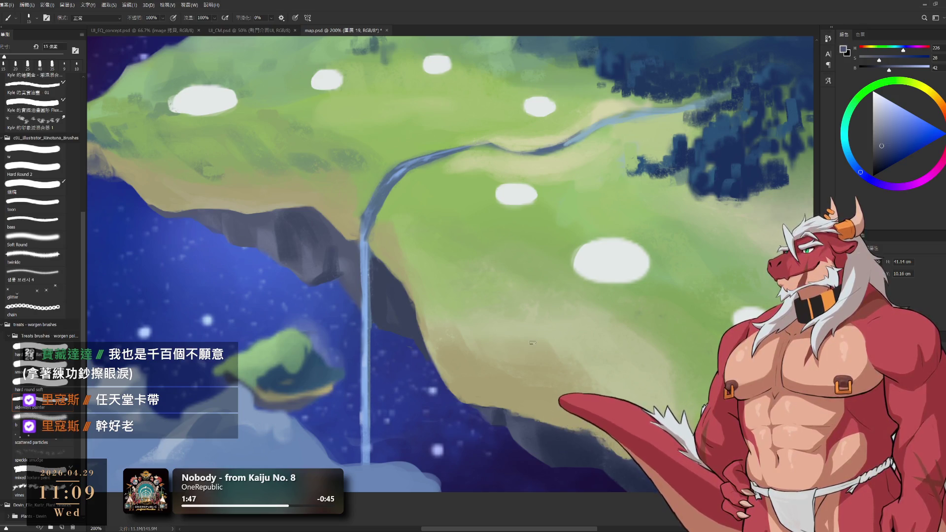
drag(610, 447, 522, 411)
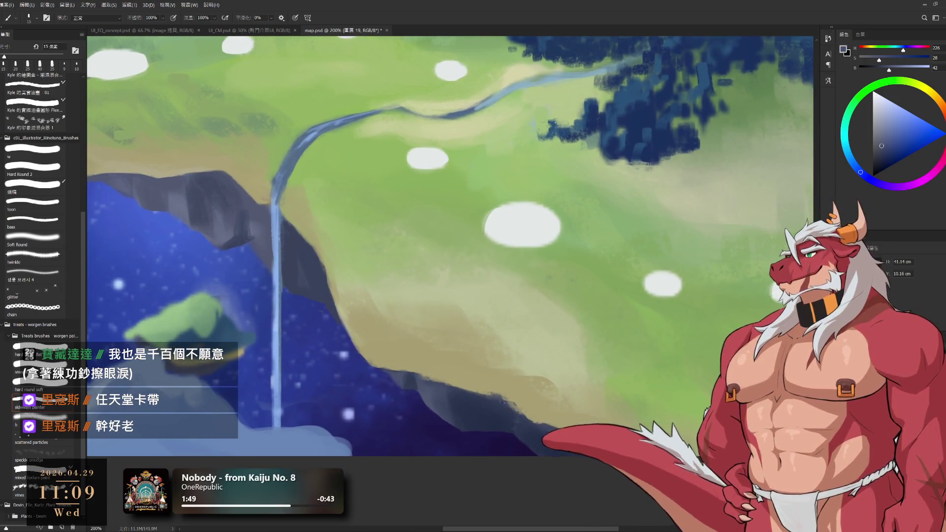
alt+click(481, 416)
key(bracketright)
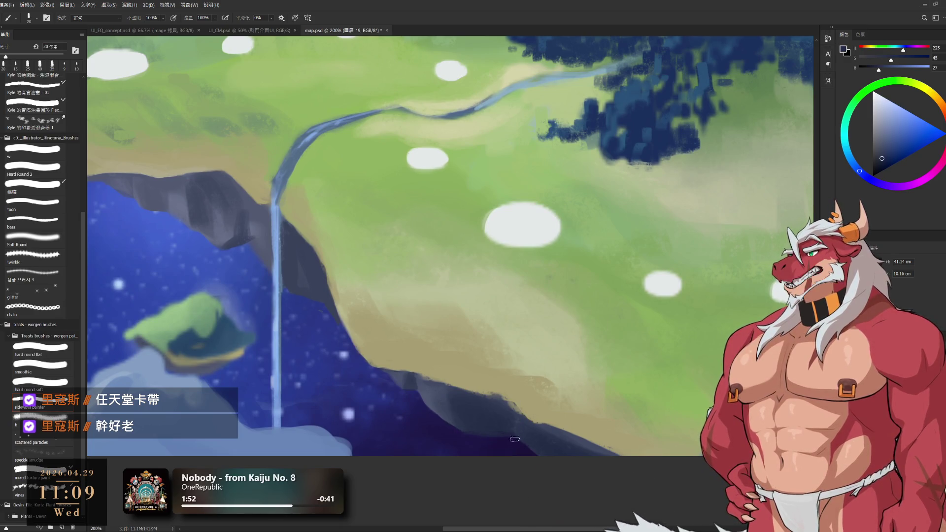
- Draw a black doodle on the meadow with letter shapes, a pupil dot and arrow marks
alt+click(706, 291)
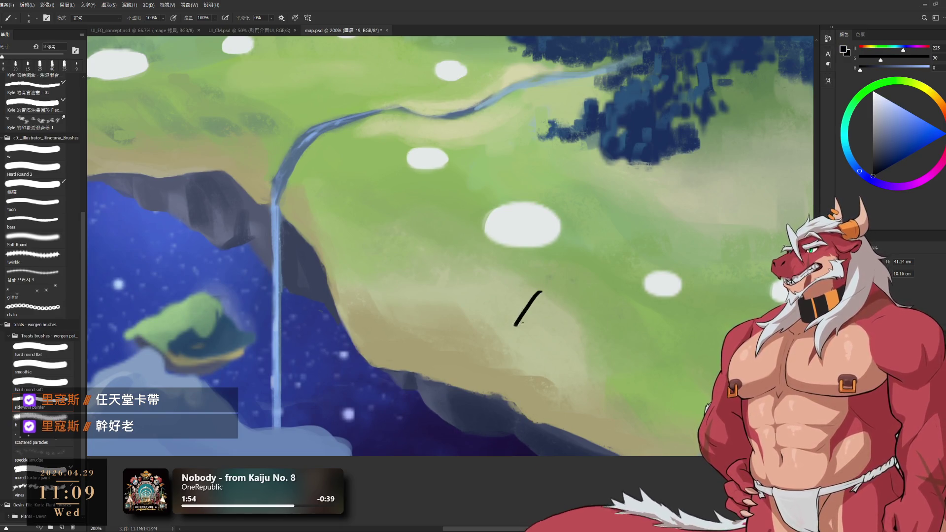
mouse_move(535, 328)
mouse_down()
mouse_move(536, 309)
mouse_move(565, 319)
mouse_move(537, 328)
mouse_up()
drag(586, 302, 574, 338)
drag(566, 303, 605, 308)
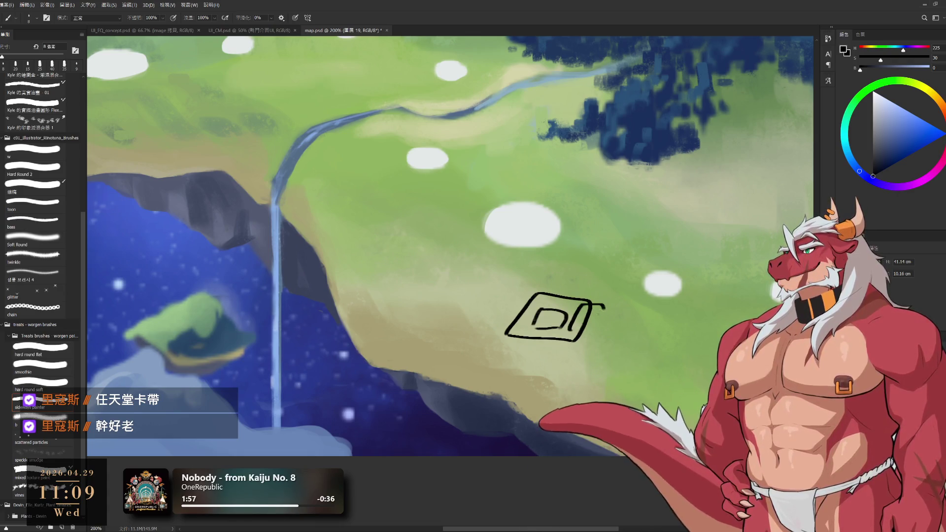
drag(569, 340, 592, 335)
mouse_move(516, 290)
mouse_down()
mouse_move(520, 325)
mouse_move(503, 321)
mouse_up()
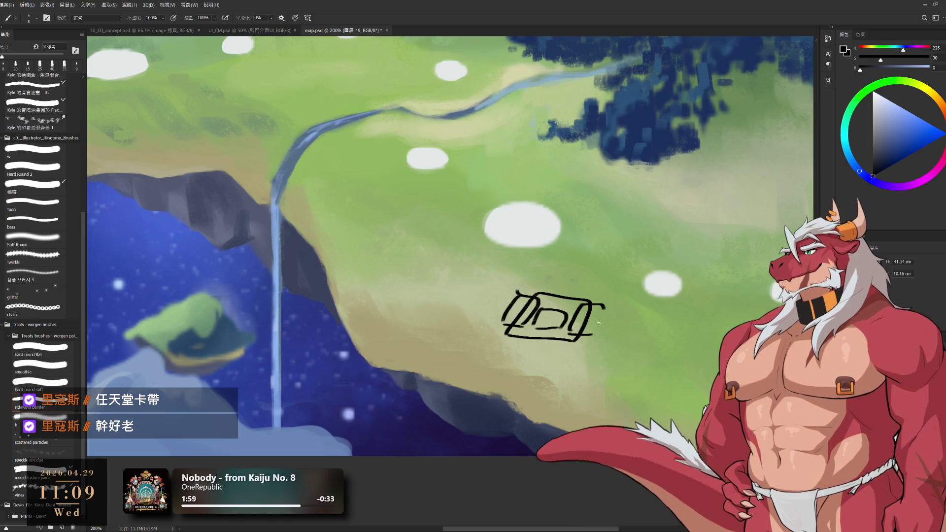
drag(608, 307, 596, 342)
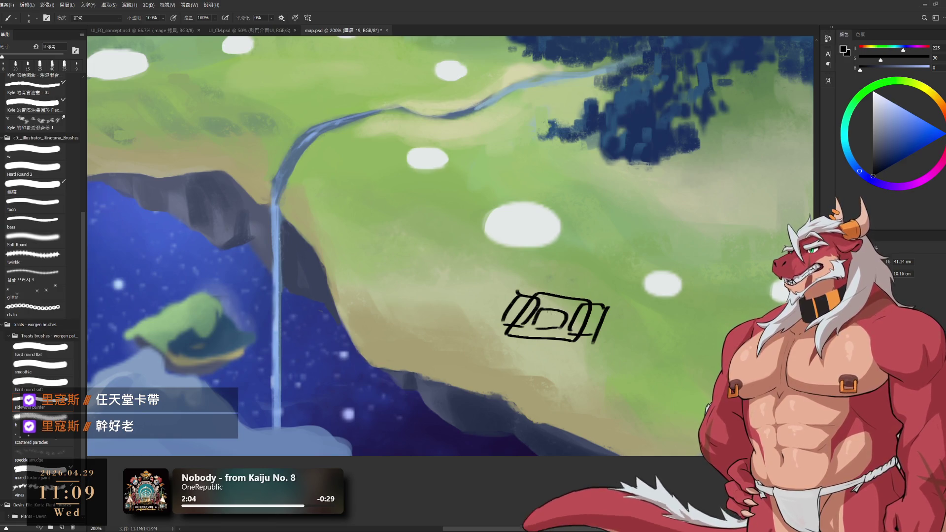
drag(544, 315, 549, 318)
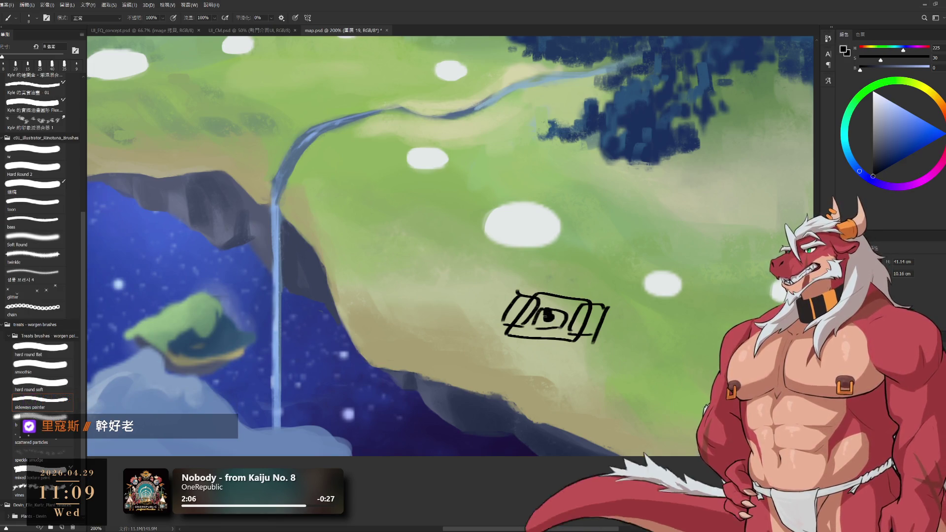
mouse_move(589, 261)
mouse_down()
mouse_move(575, 284)
mouse_move(541, 284)
mouse_up()
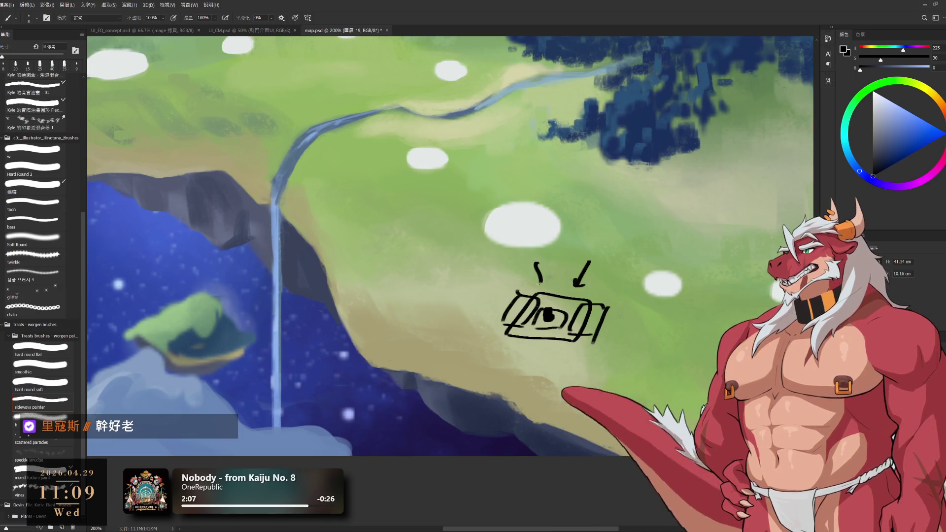
mouse_move(470, 285)
mouse_down()
mouse_move(485, 303)
mouse_move(472, 304)
mouse_up()
mouse_move(518, 360)
mouse_down()
mouse_move(504, 374)
mouse_move(520, 367)
mouse_up()
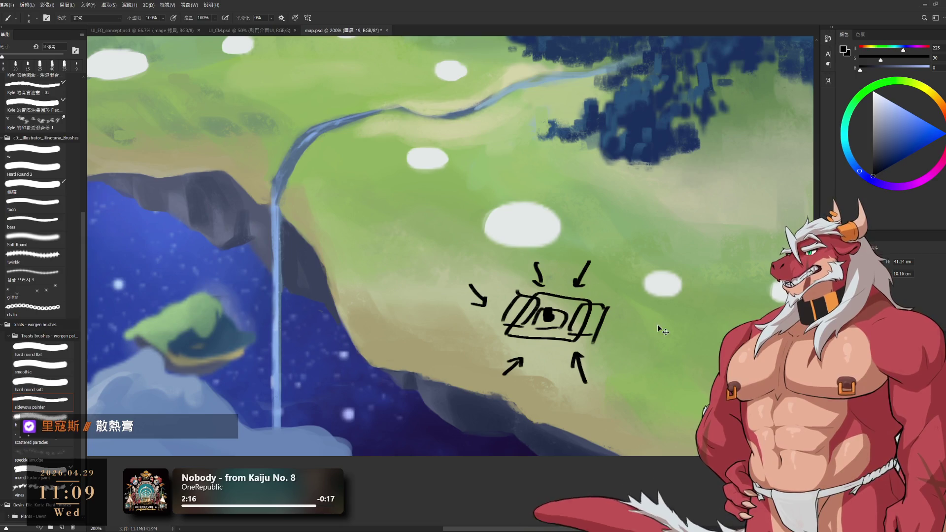
- Undo the arrow marks and the strokes inside the sketched box
key(ctrl+z)
key(ctrl+z)
key(ctrl+z)
key(ctrl+z)
key(ctrl+z)
key(ctrl+z)
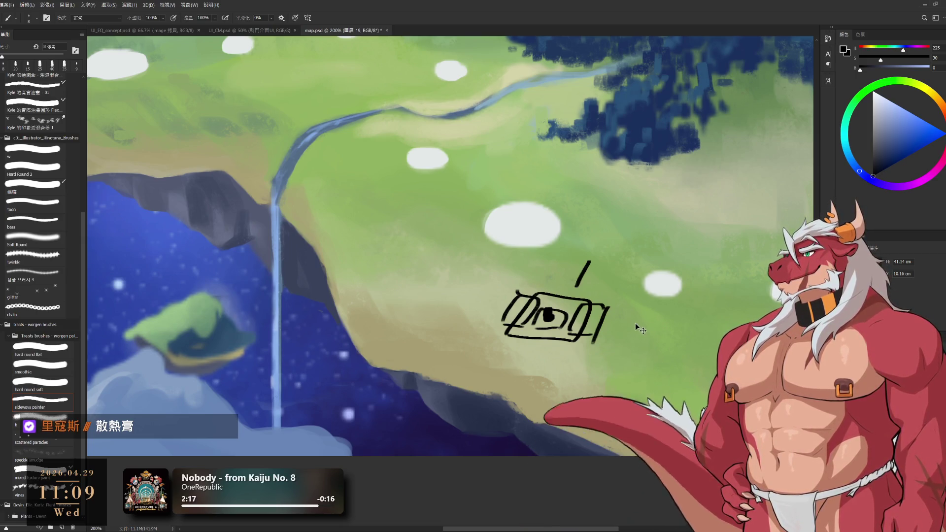
key(ctrl+z)
key(ctrl+z)
key(ctrl+z)
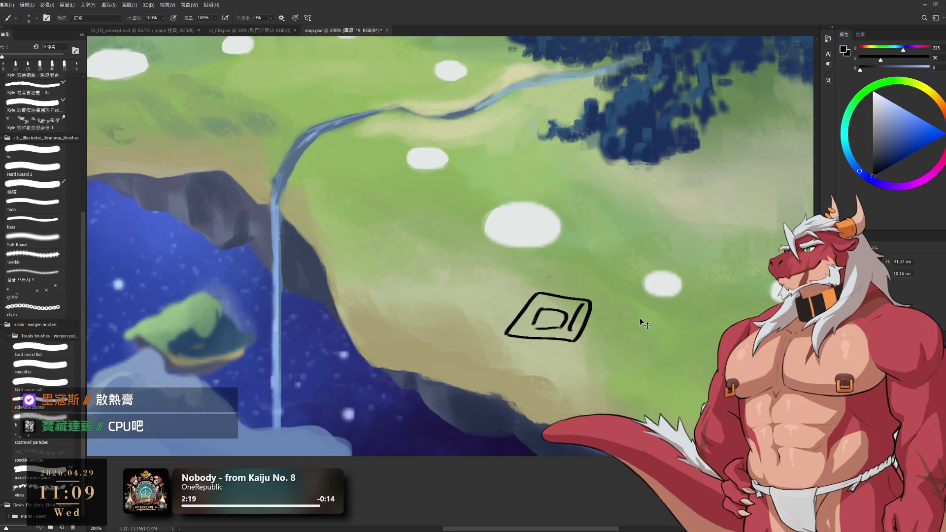
key(ctrl+z)
key(ctrl+z)
key(ctrl+z)
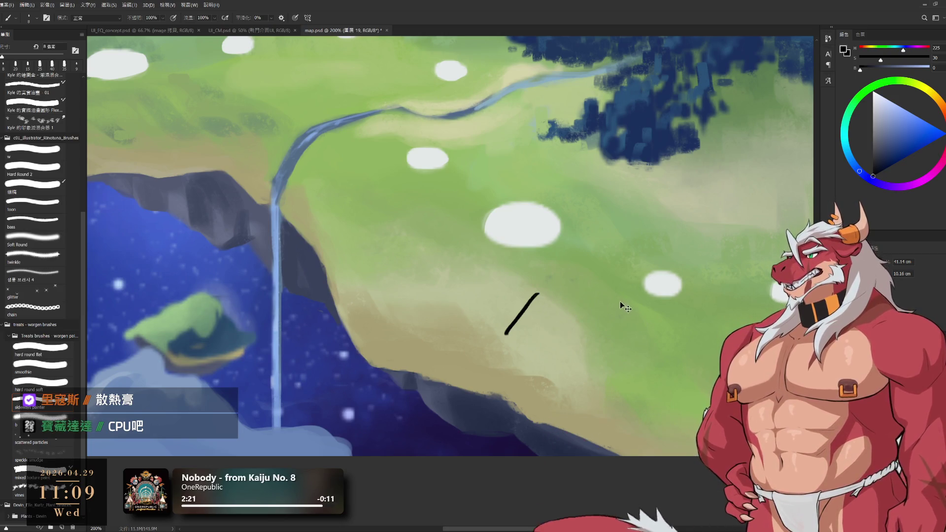
- Paint a tan stroke along the island's cliff edge with a 35 px brush
drag(537, 397, 481, 388)
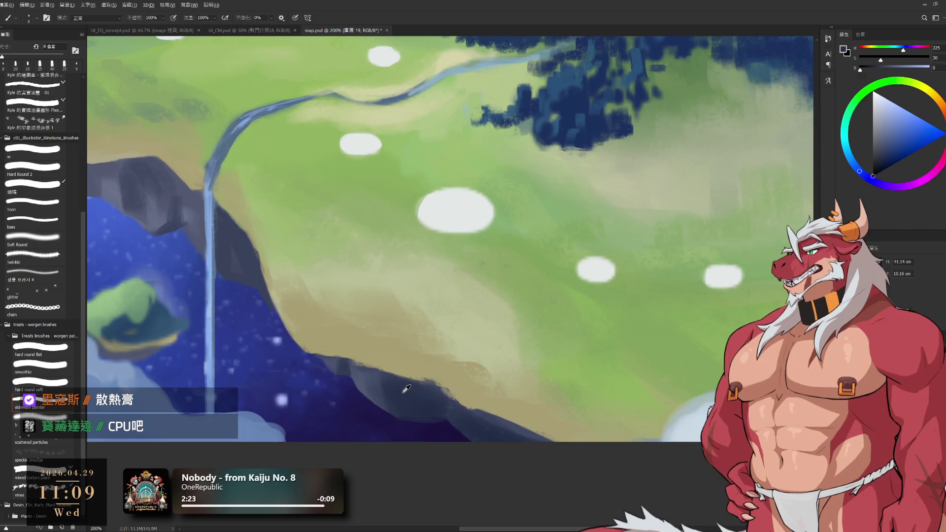
key(bracketright)
key(bracketright)
key(bracketright)
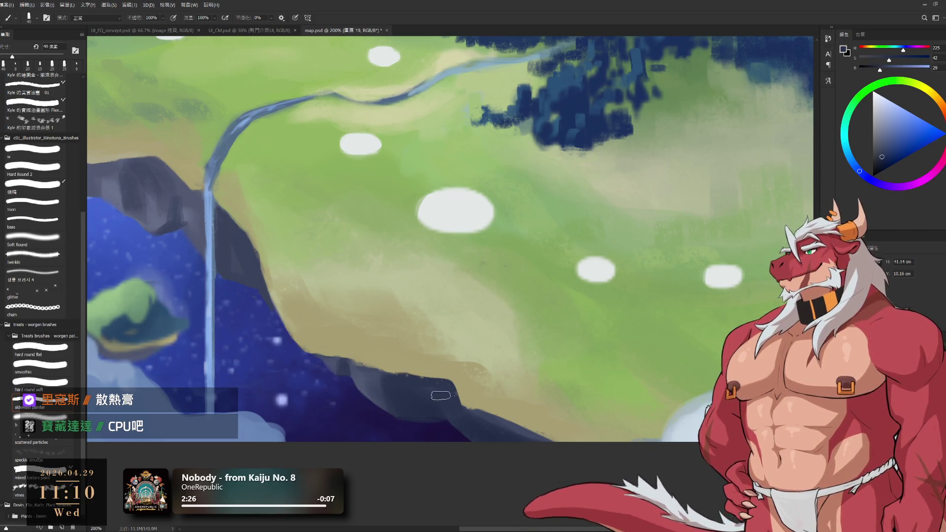
alt+click(480, 382)
mouse_move(452, 374)
mouse_down()
mouse_move(460, 404)
mouse_move(512, 424)
mouse_up()
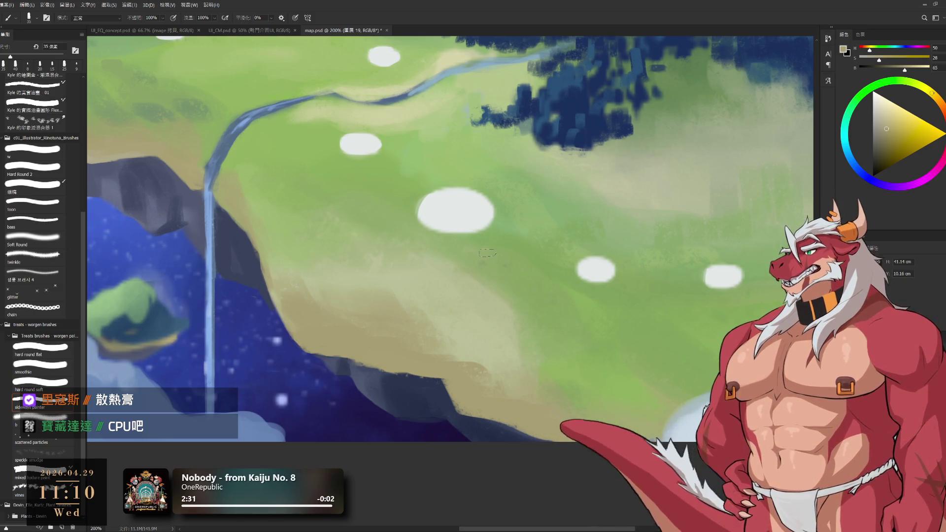
- Tilt the canvas view to 64°, reduce the brush to 20 px, then re-angle the view diagonally
key(r)
mouse_move(487, 253)
mouse_down()
mouse_move(456, 270)
mouse_move(509, 386)
mouse_move(571, 372)
mouse_move(484, 356)
mouse_up()
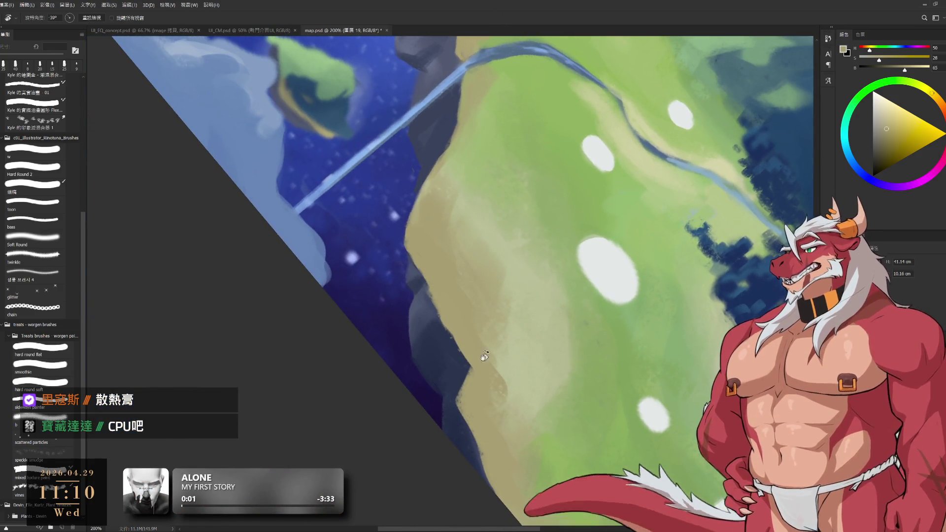
key(b)
key(bracketleft)
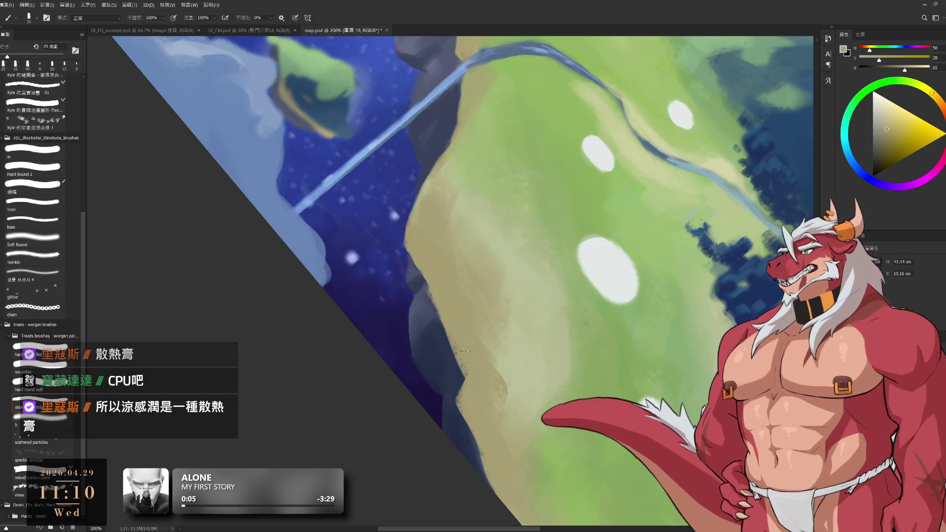
key(bracketleft)
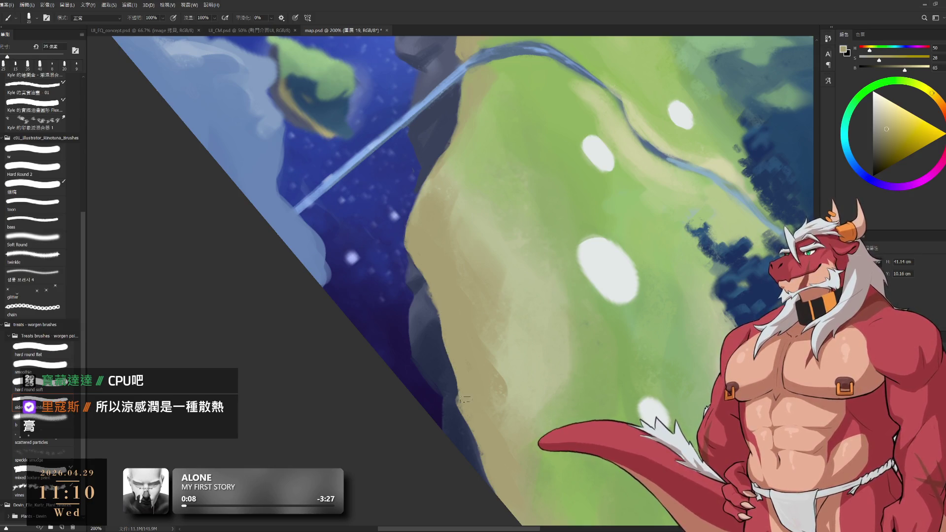
key(r)
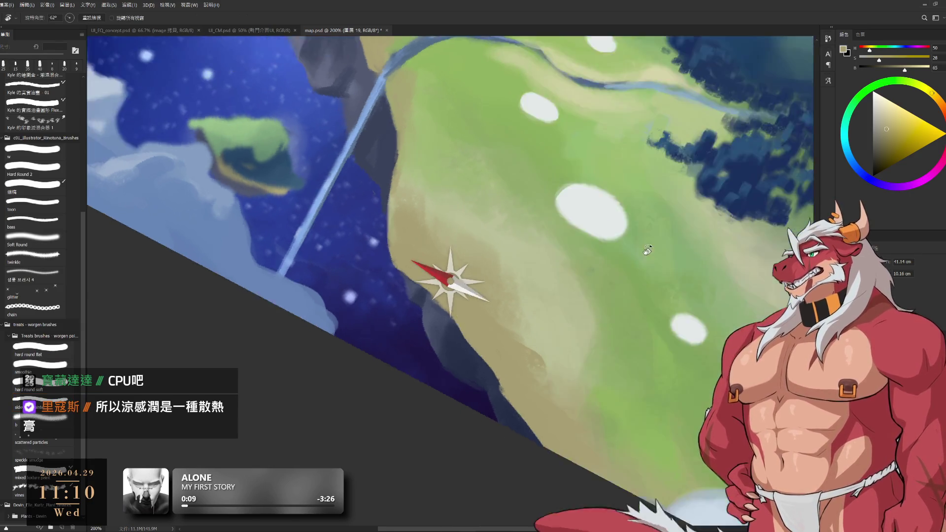
drag(493, 443, 584, 179)
scroll(640, 264, down, 3)
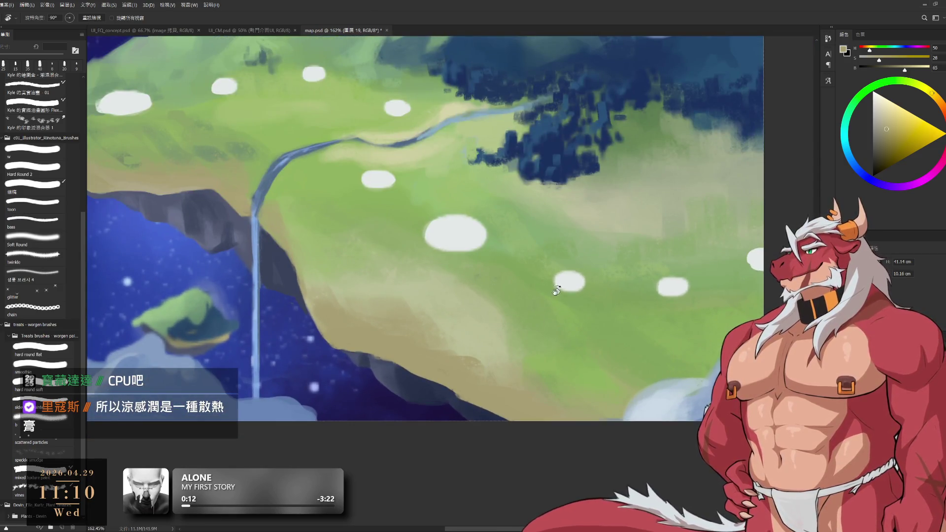
drag(556, 291, 423, 332)
- Paint the slope with two sampled tans while resizing the brush from 70 to 50 px
key(b)
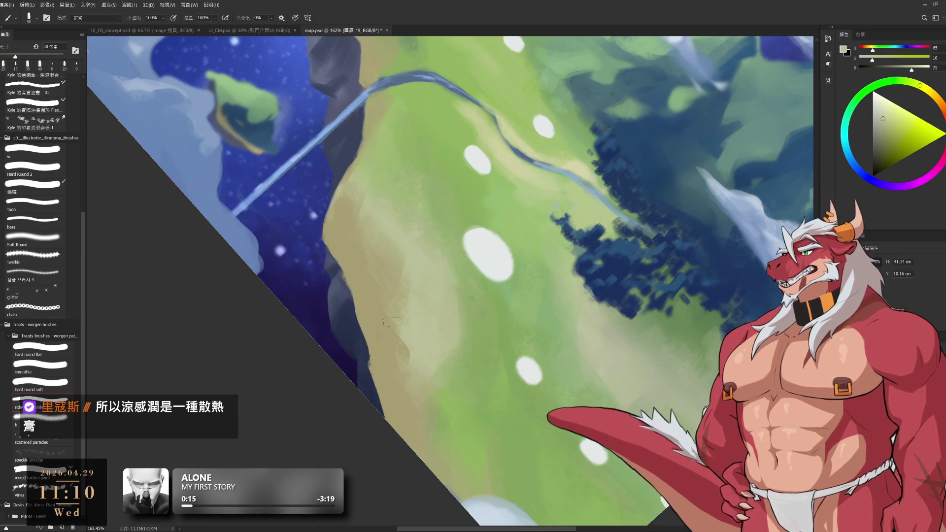
key(bracketright)
key(bracketright)
alt+click(392, 371)
key(bracketleft)
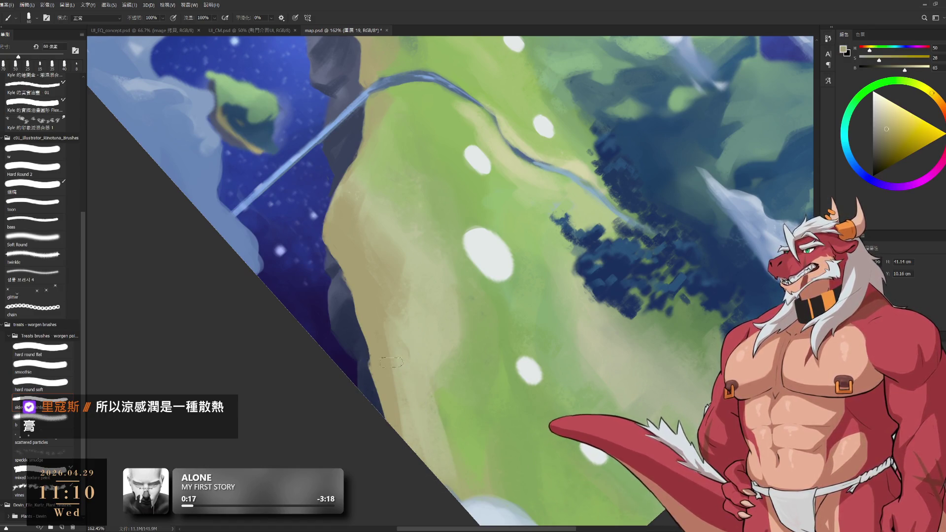
key(bracketleft)
key(bracketleft)
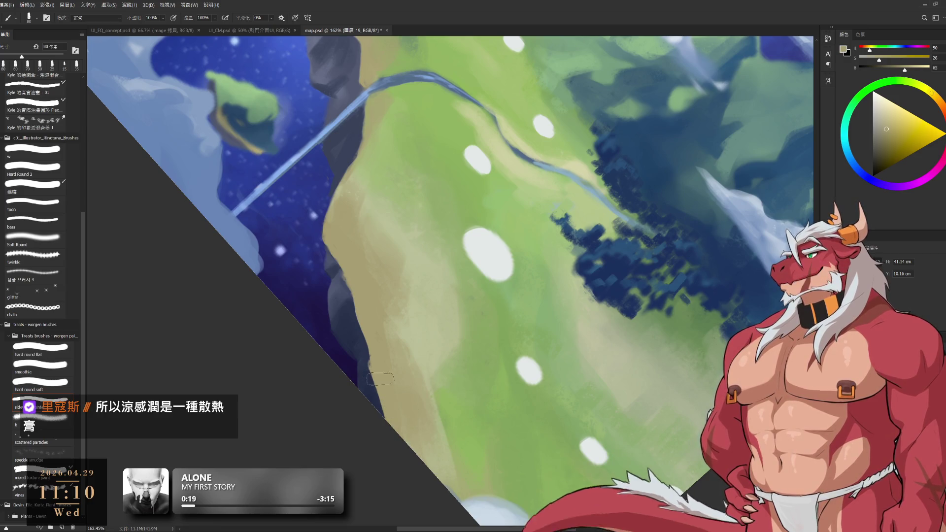
alt+click(431, 262)
key(bracketleft)
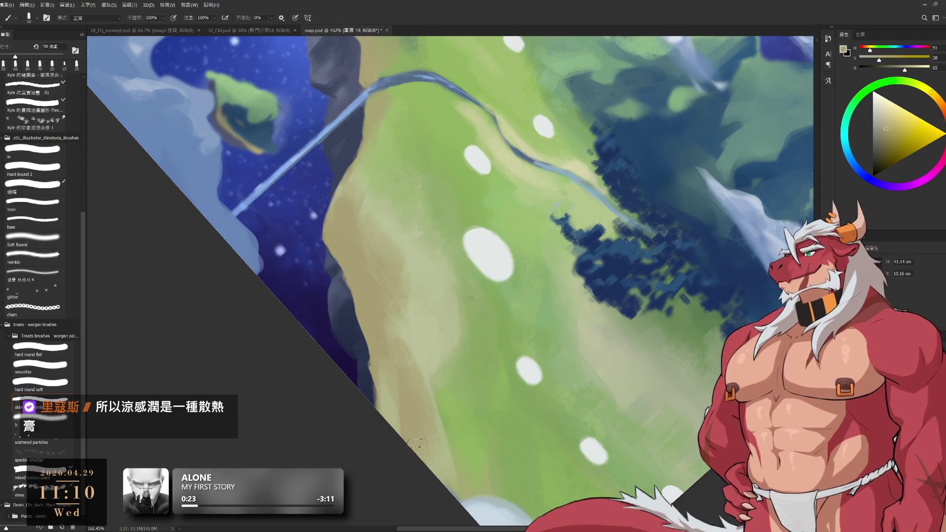
- Add pale green-grey and grassy green strokes, then rotate the canvas back upright
alt+click(422, 339)
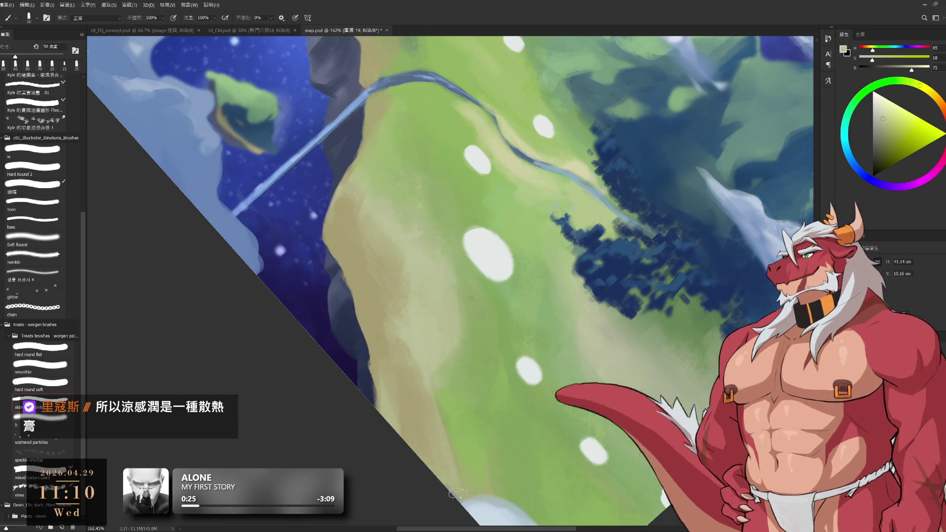
alt+click(465, 432)
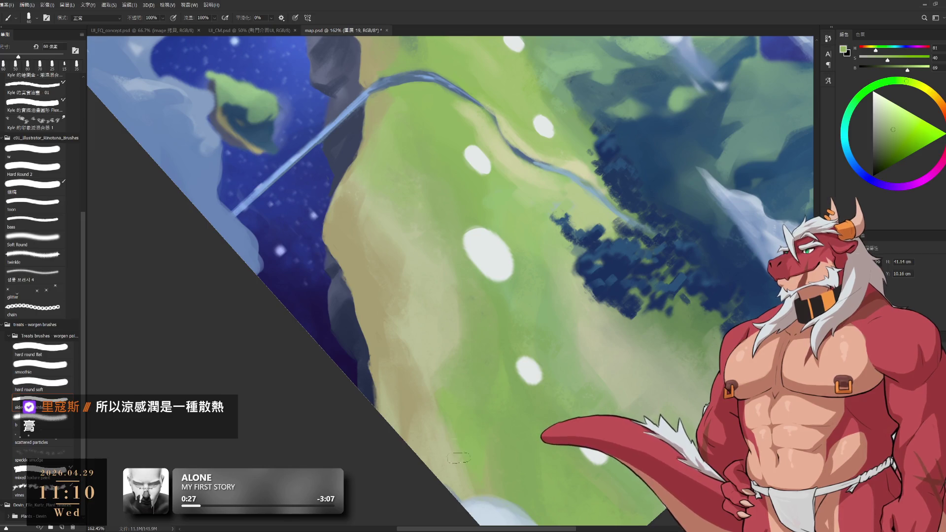
key(r)
mouse_move(465, 433)
mouse_down()
mouse_move(555, 211)
mouse_move(580, 268)
mouse_move(680, 228)
mouse_move(720, 186)
mouse_up()
key(b)
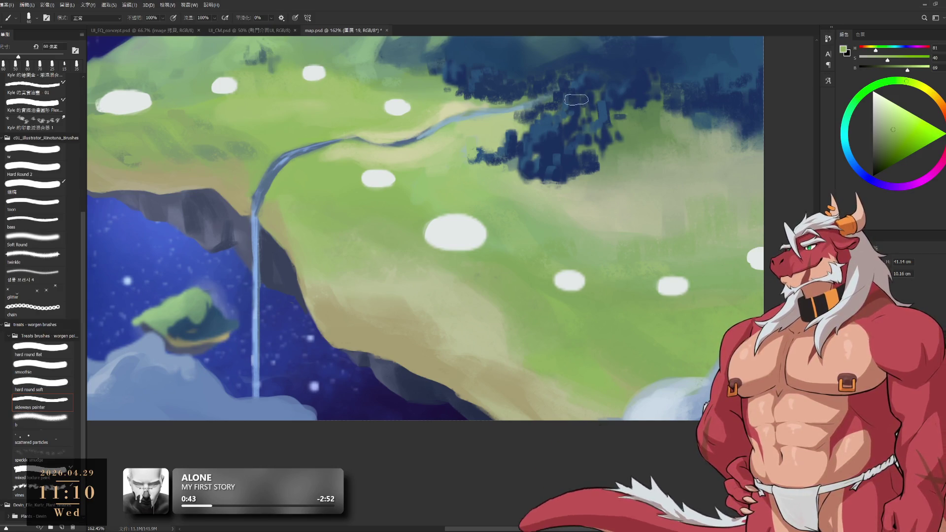
- Scroll up and left to the starry sky and small islet, with a 30 px eraser ready
scroll(586, 347, up, 2)
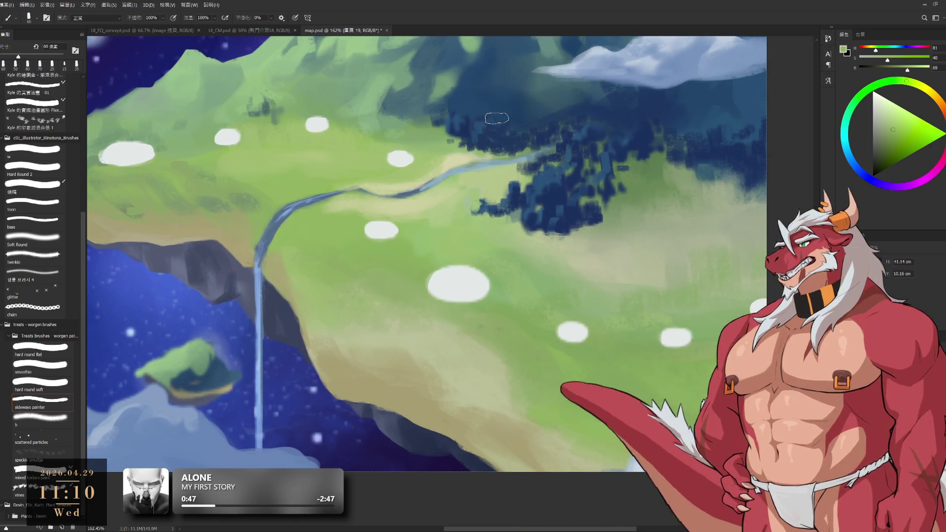
key(e)
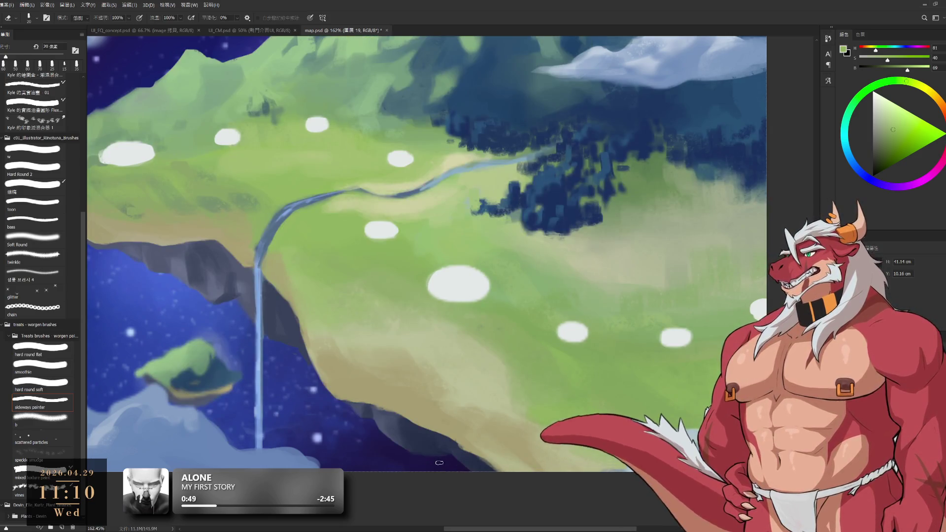
scroll(439, 463, left, 5)
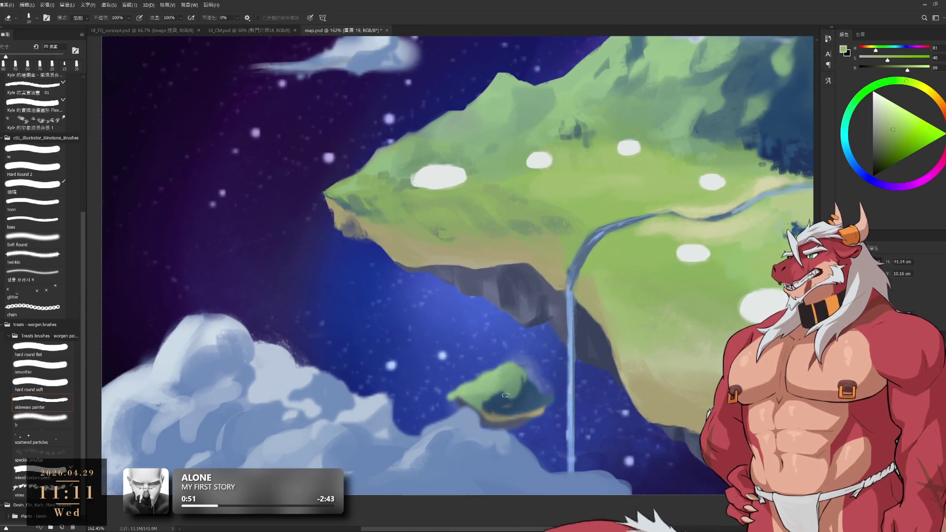
key(bracketright)
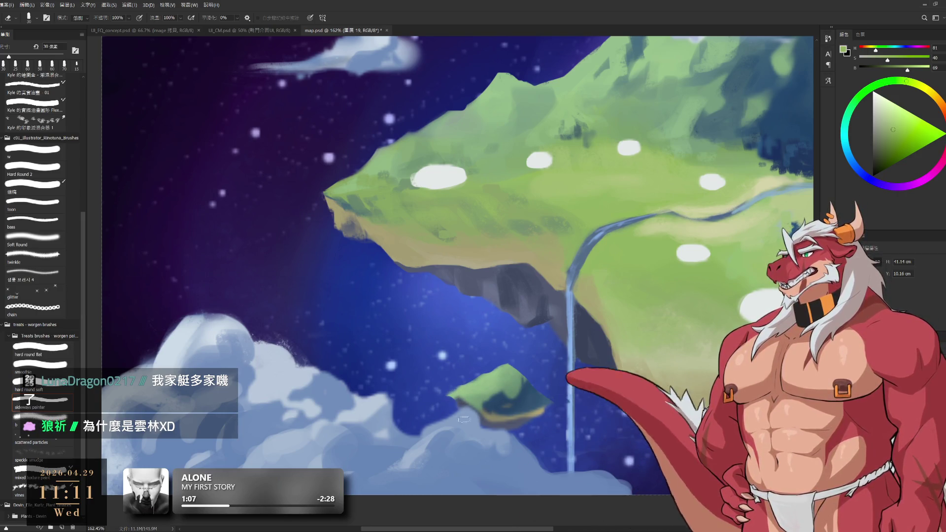
- Shade around the small islet with sampled dark blue-greys and teal-grey
key(b)
alt+click(495, 423)
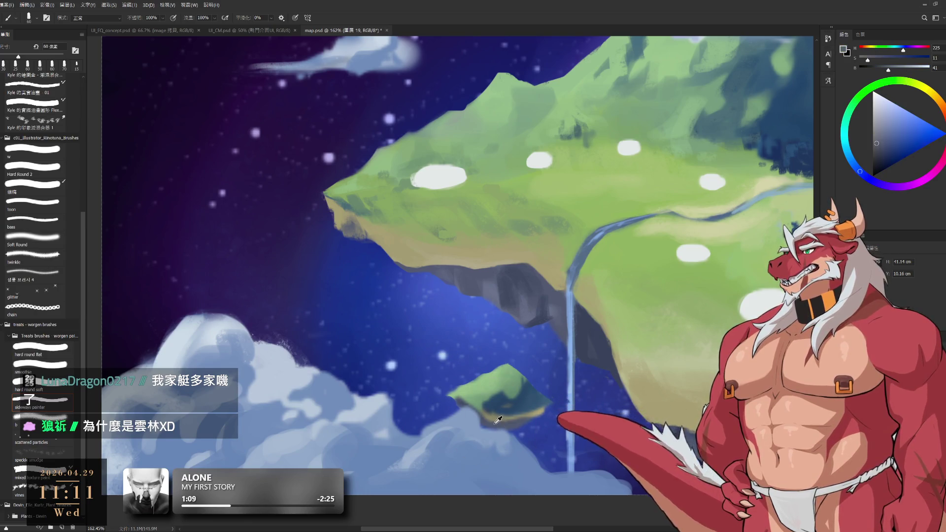
alt+click(497, 420)
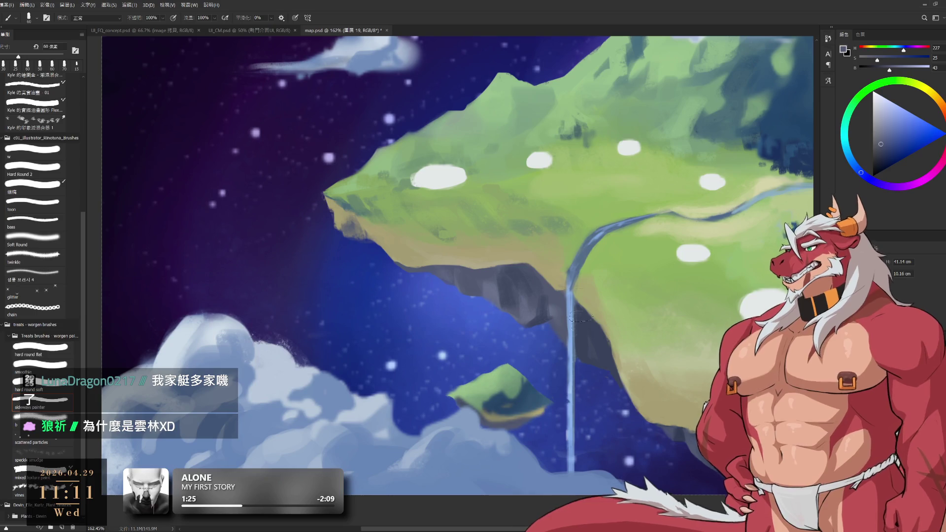
alt+click(493, 400)
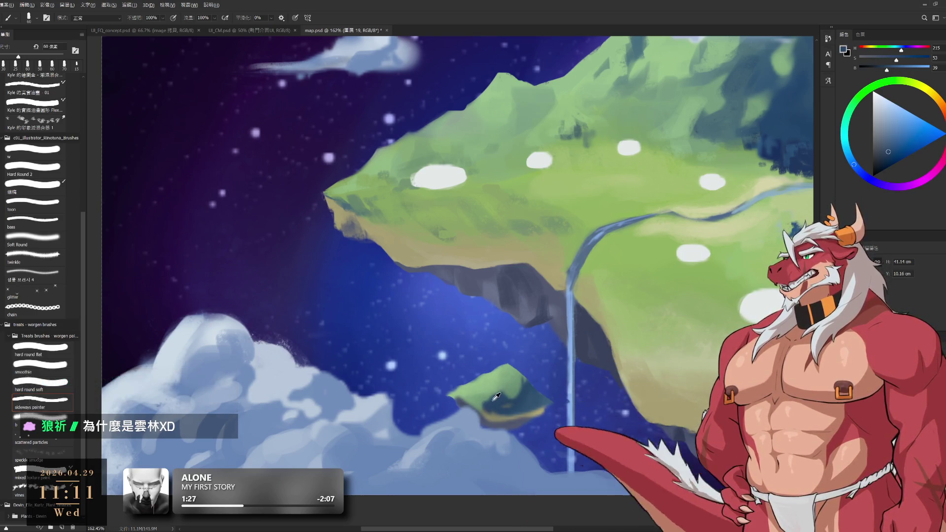
alt+click(490, 396)
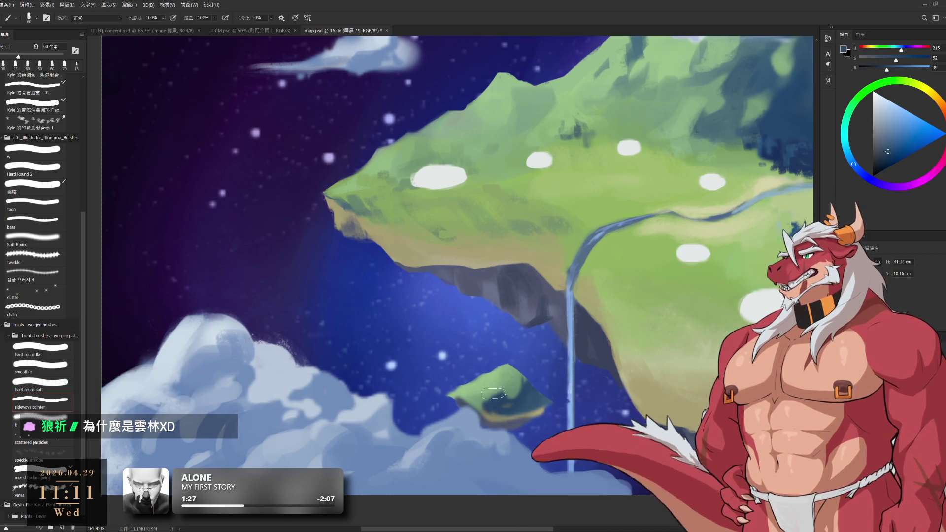
alt+click(497, 376)
key(bracketleft)
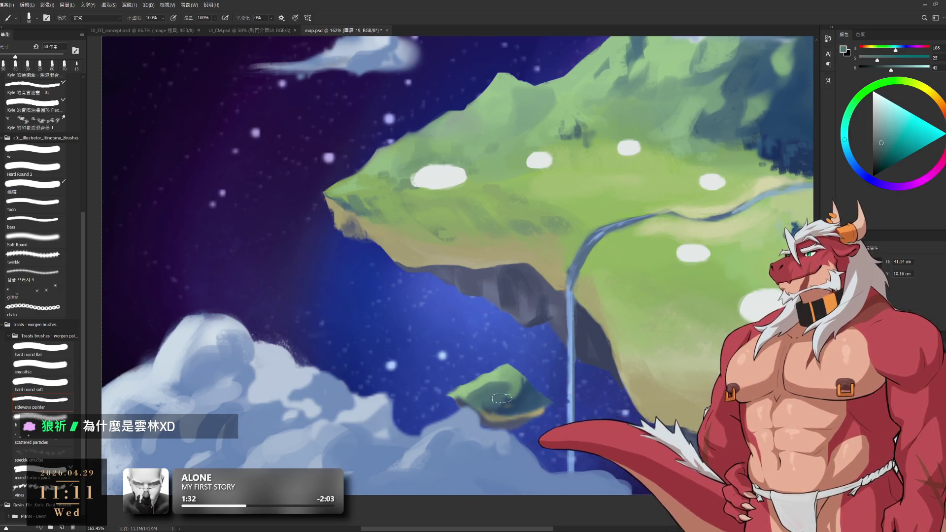
- Repaint the islet's green top at 35 px and clean its edges with dark sky blue
alt+click(467, 393)
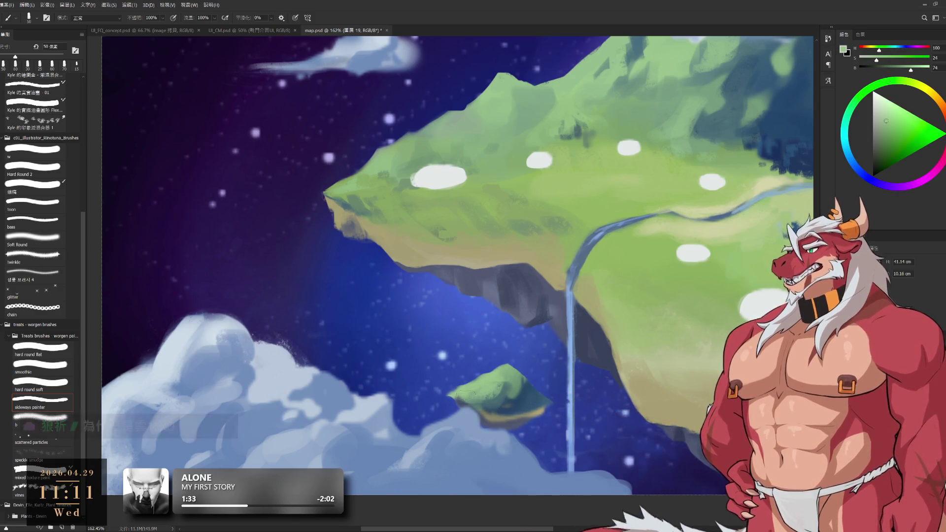
drag(466, 394, 453, 395)
key(e)
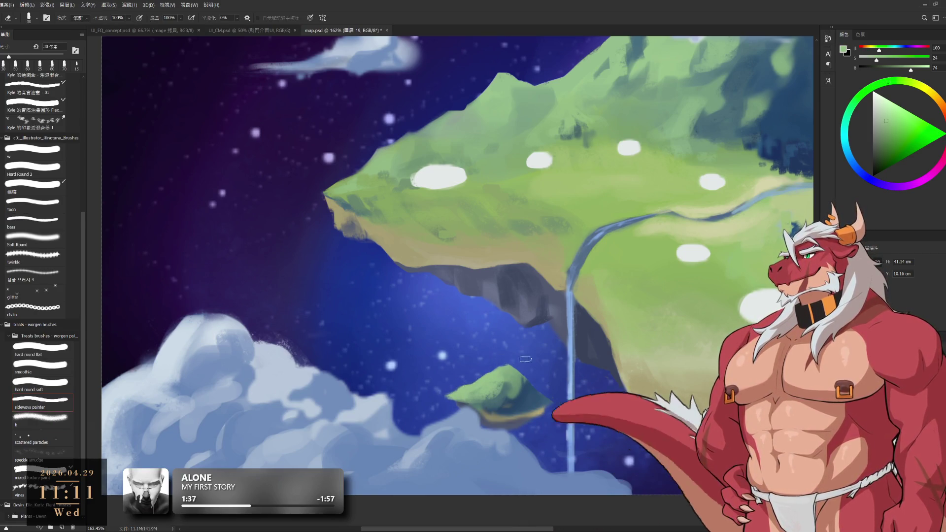
key(b)
alt+click(504, 370)
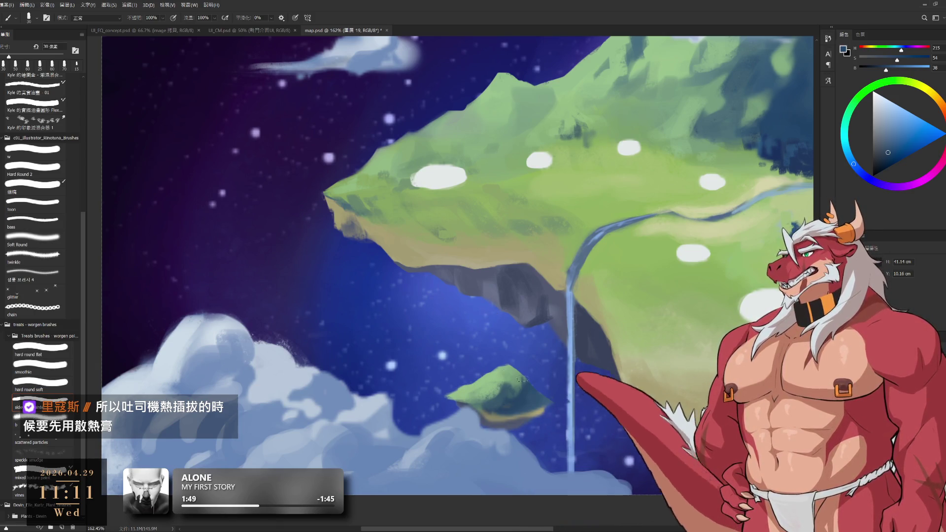
alt+click(534, 406)
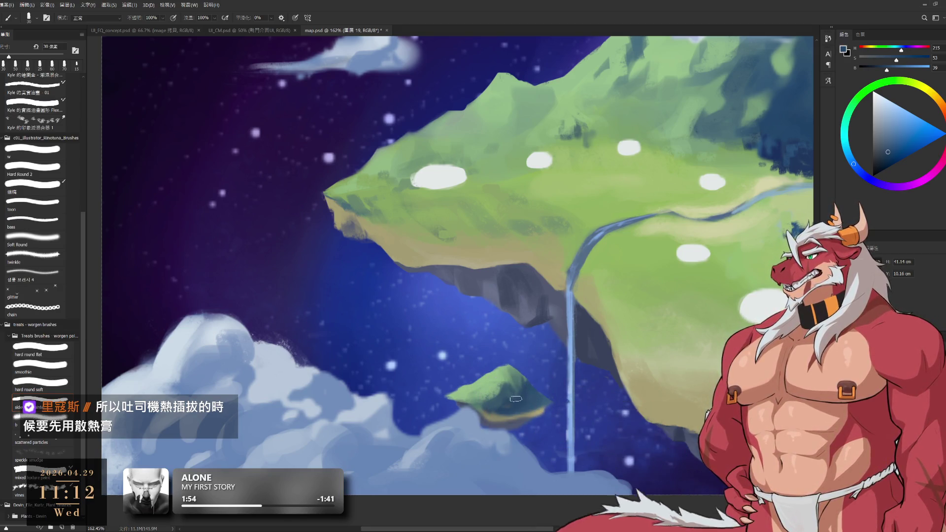
- Paint the islet's top light green and its underside sky blue, with brush sizes between 20 and 35 px
key(e)
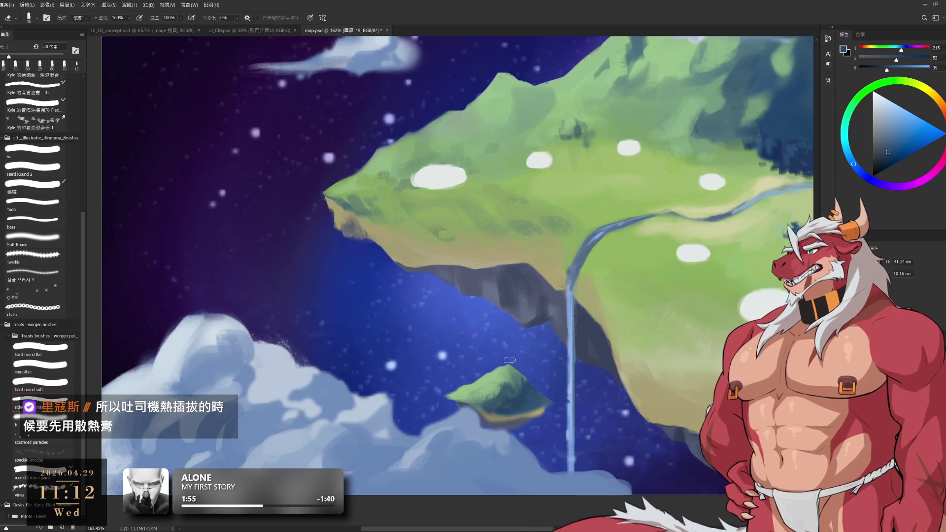
key(b)
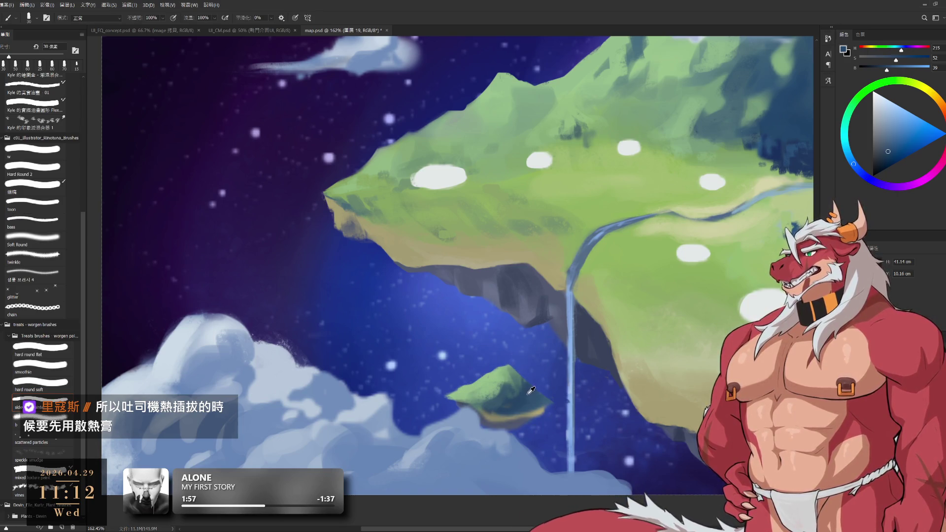
key(bracketright)
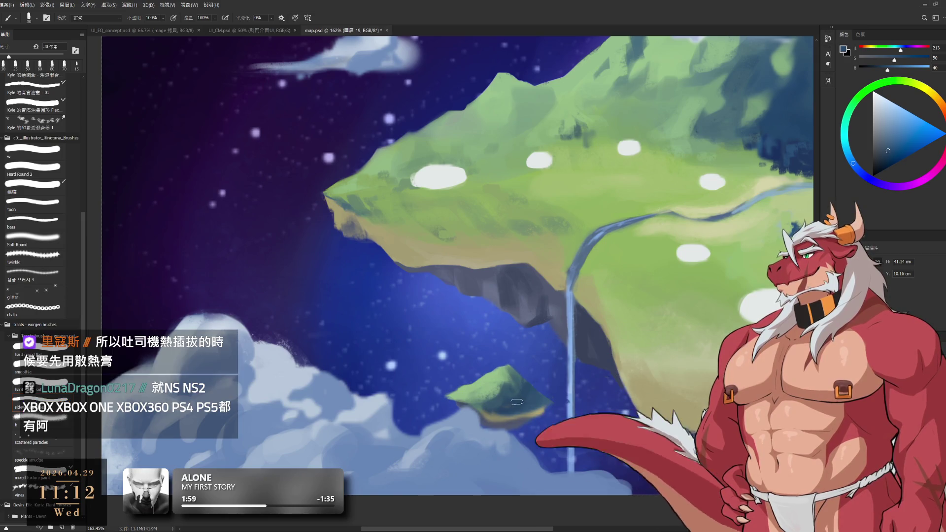
key(bracketleft)
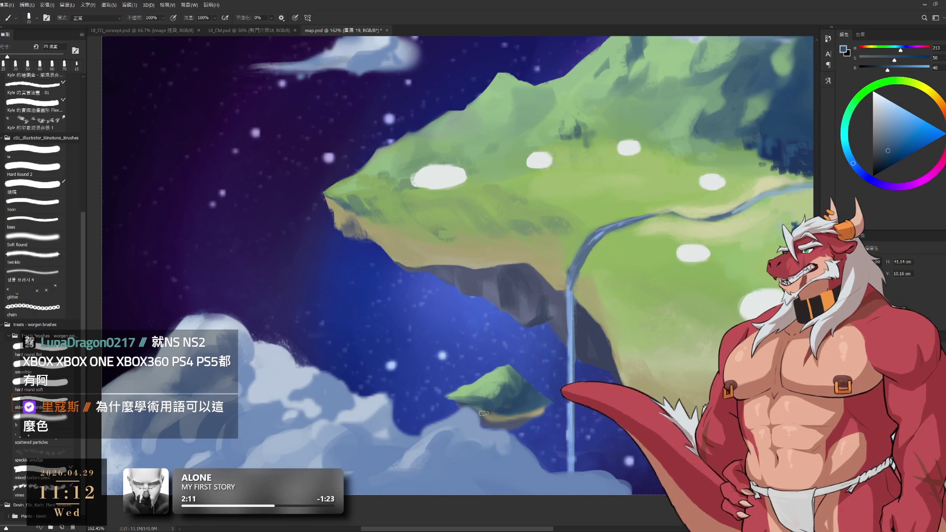
alt+click(470, 393)
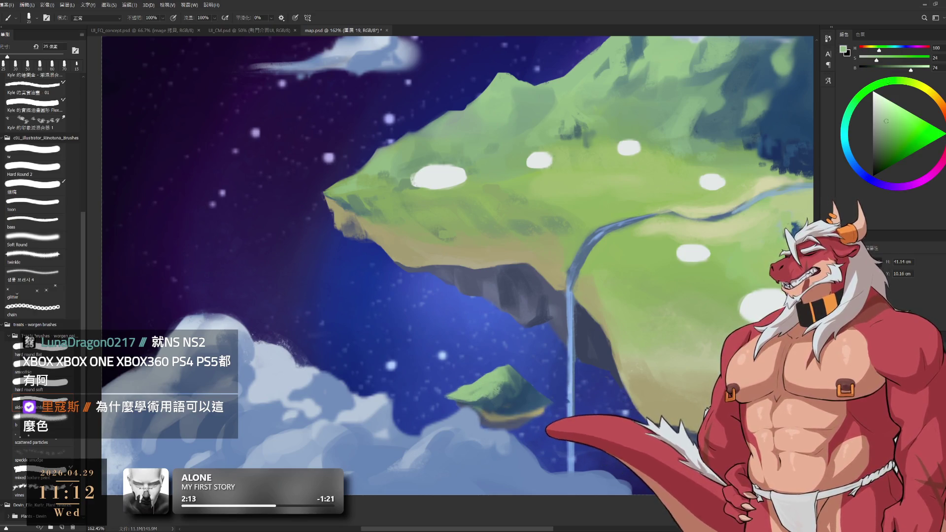
key(x)
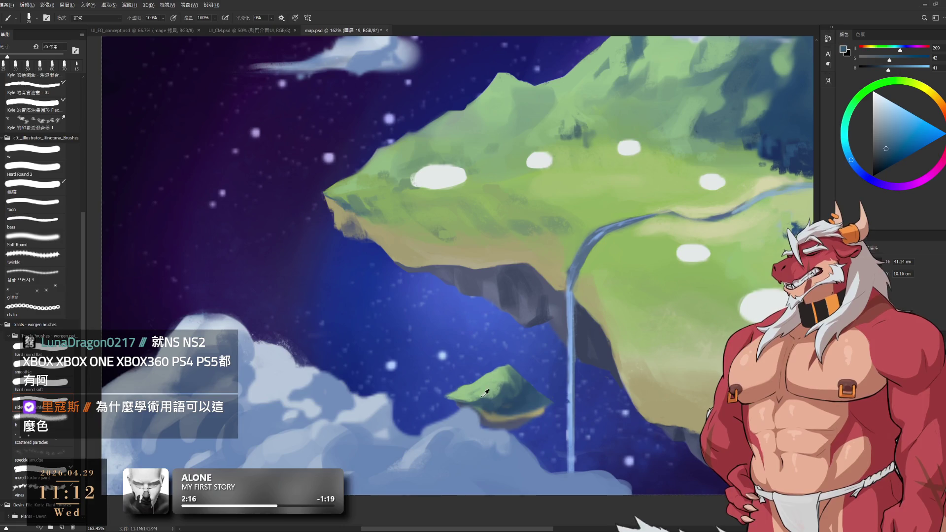
alt+click(489, 398)
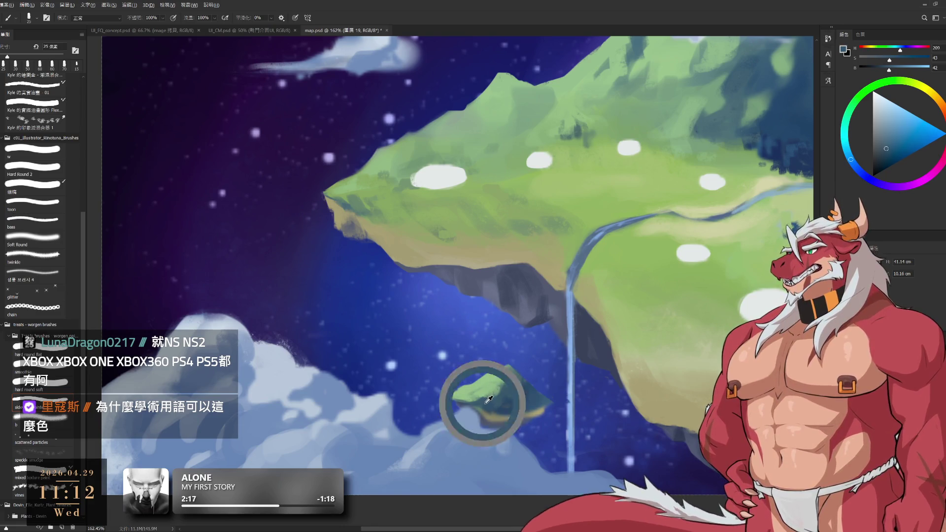
key(bracketleft)
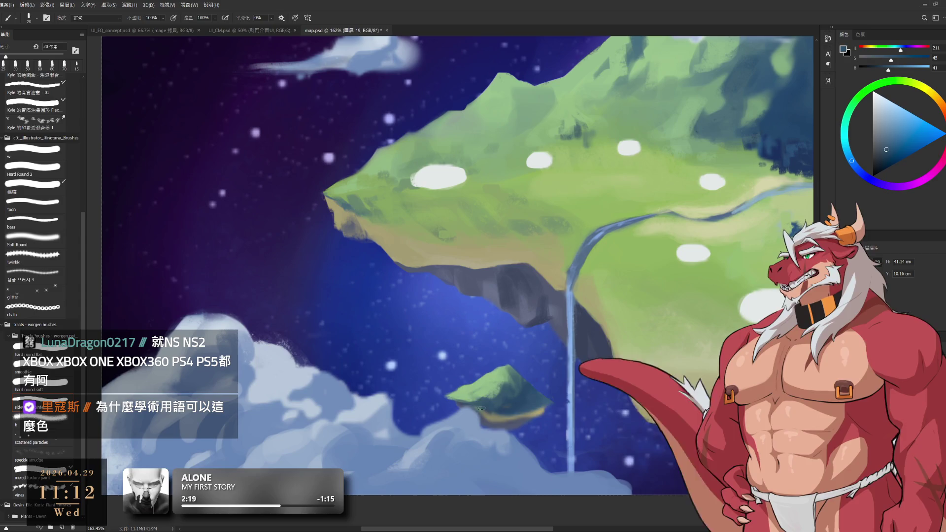
alt+click(488, 387)
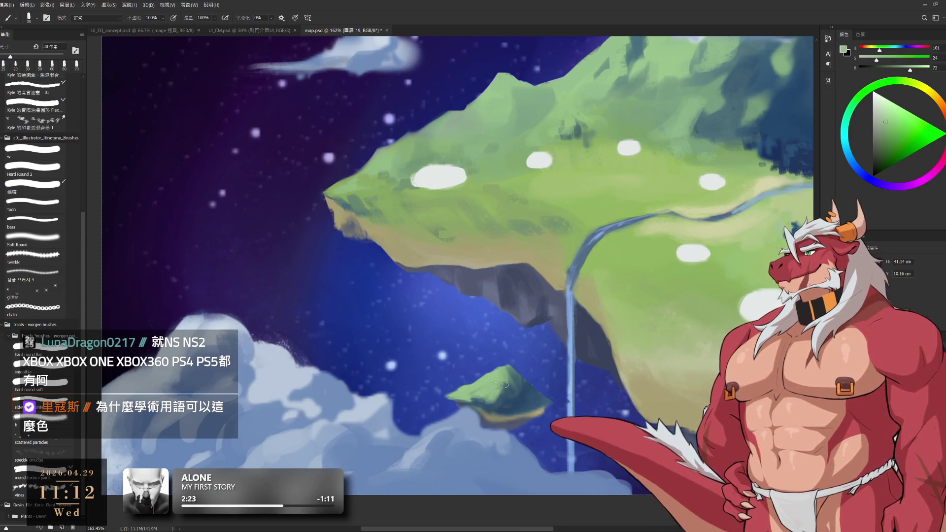
key(bracketright)
alt+click(513, 369)
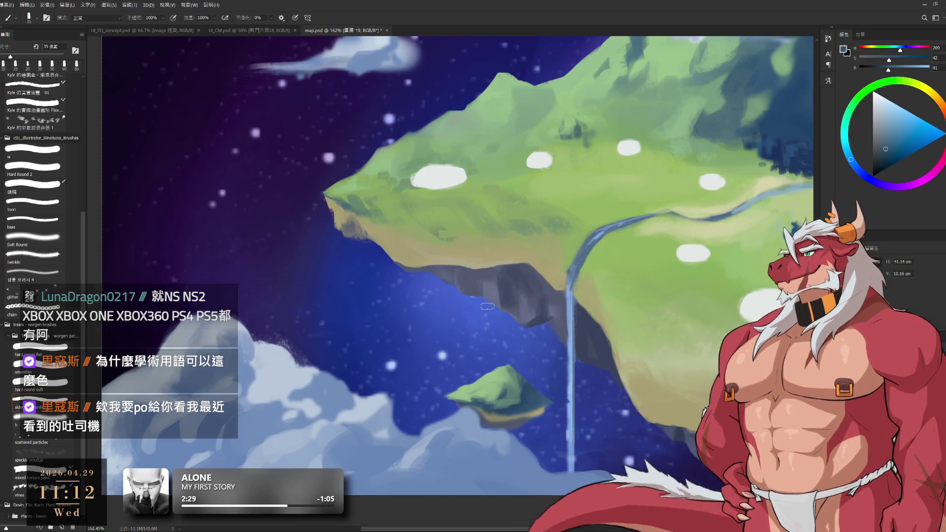
- Lasso a freehand selection tightly around the small island
key(l)
drag(512, 348, 502, 466)
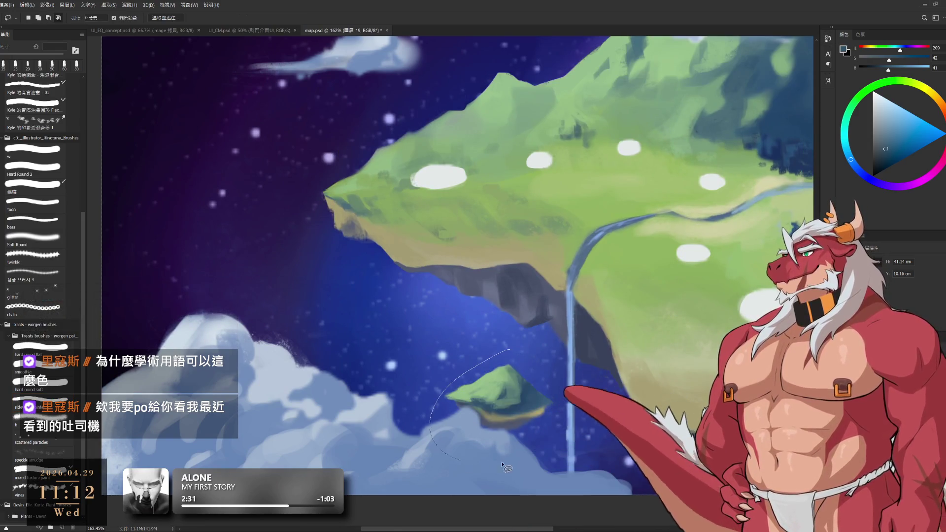
drag(547, 340, 520, 346)
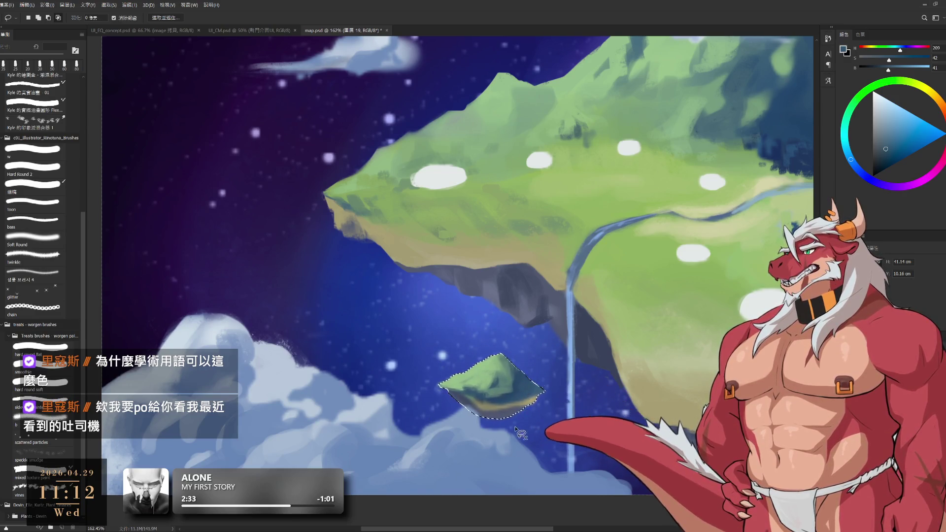
- Paint dark blue and pale yellow inside the selection, working up to a 45 px brush
key(b)
alt+click(596, 325)
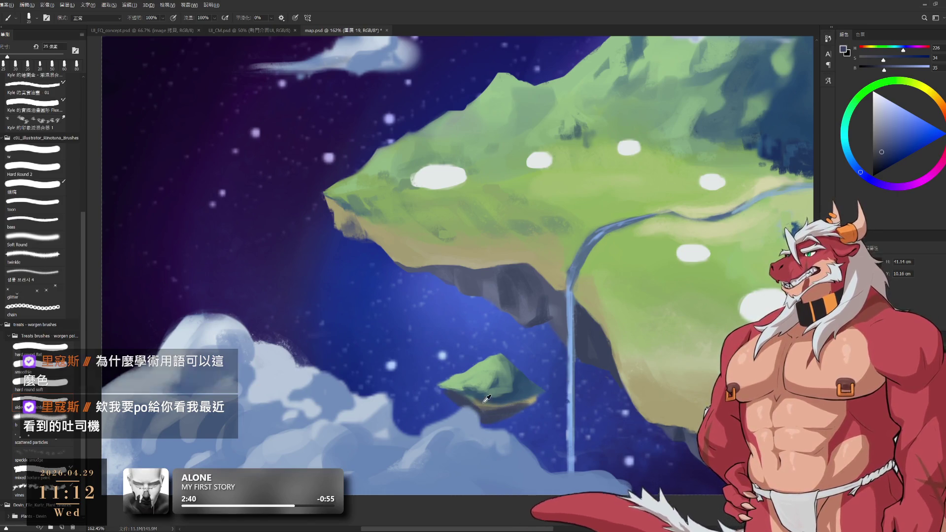
alt+click(499, 401)
key(bracketleft)
key(bracketleft)
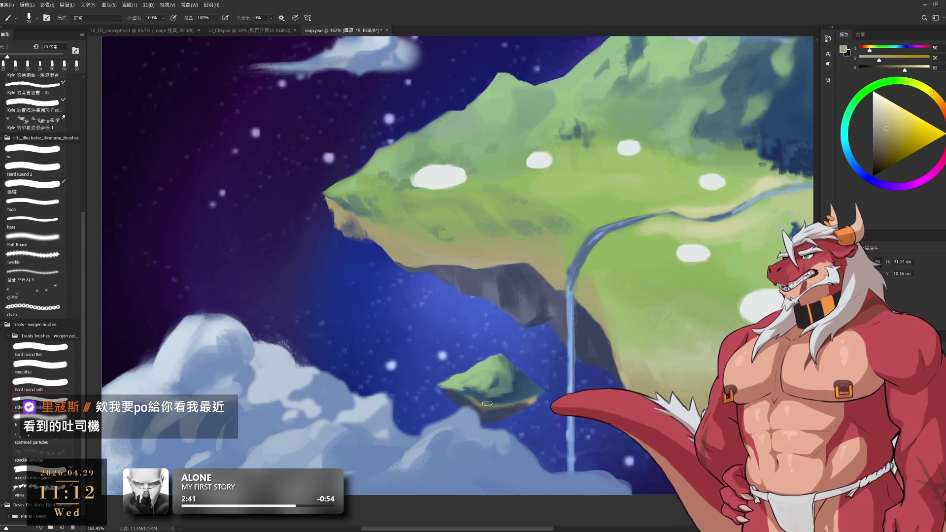
key(bracketright)
key(bracketright)
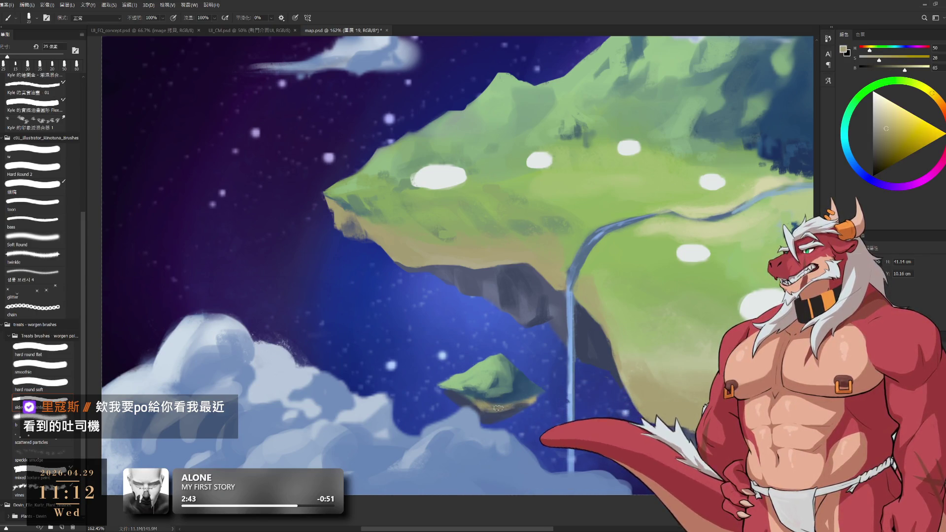
key(bracketright)
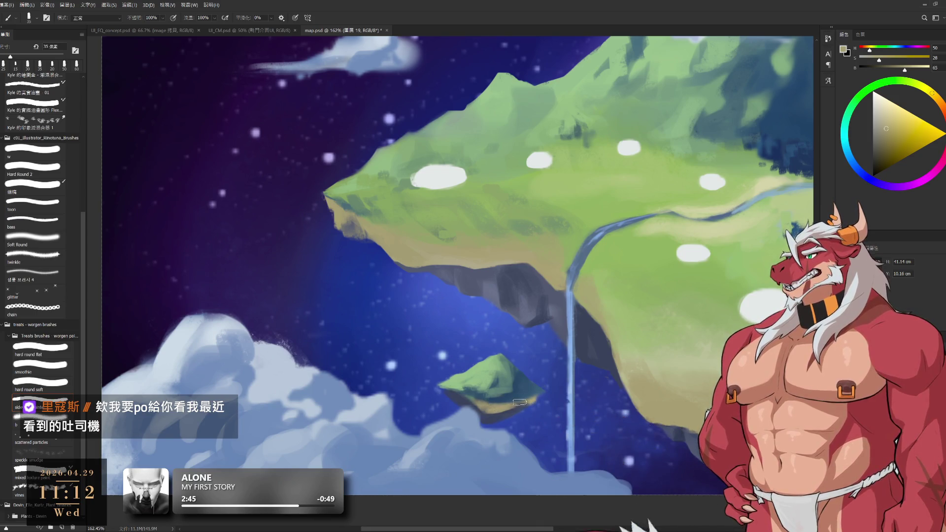
alt+click(520, 394)
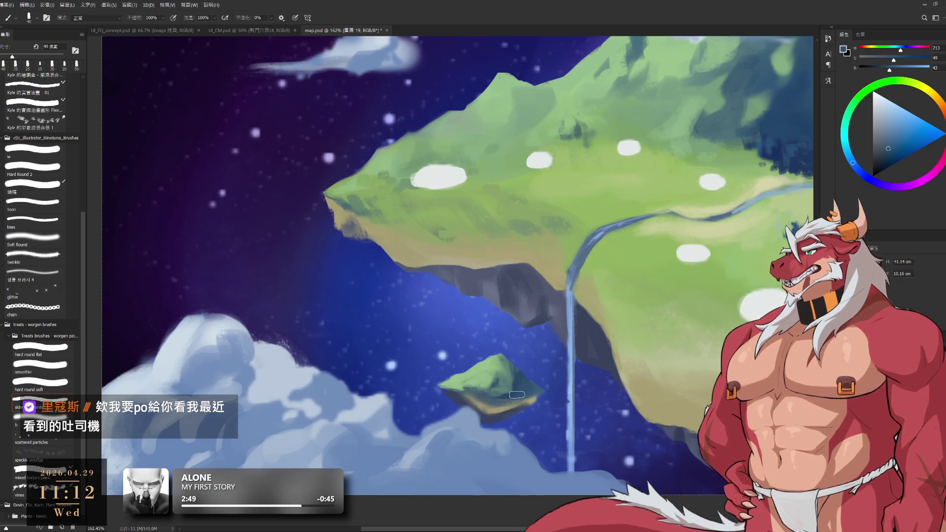
key(bracketright)
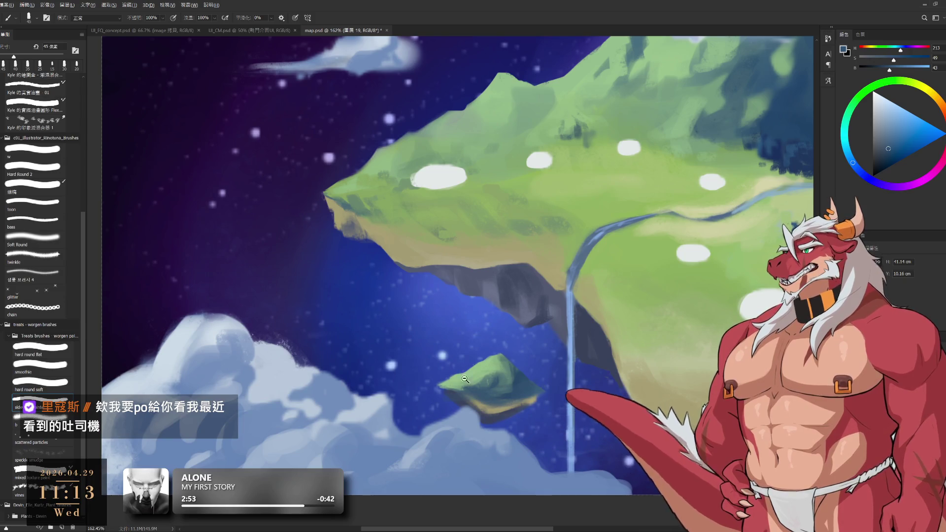
drag(446, 394, 427, 390)
- Touch up the clouds near the small island with sampled light cloud blue at 40 px
scroll(427, 389, down, 5)
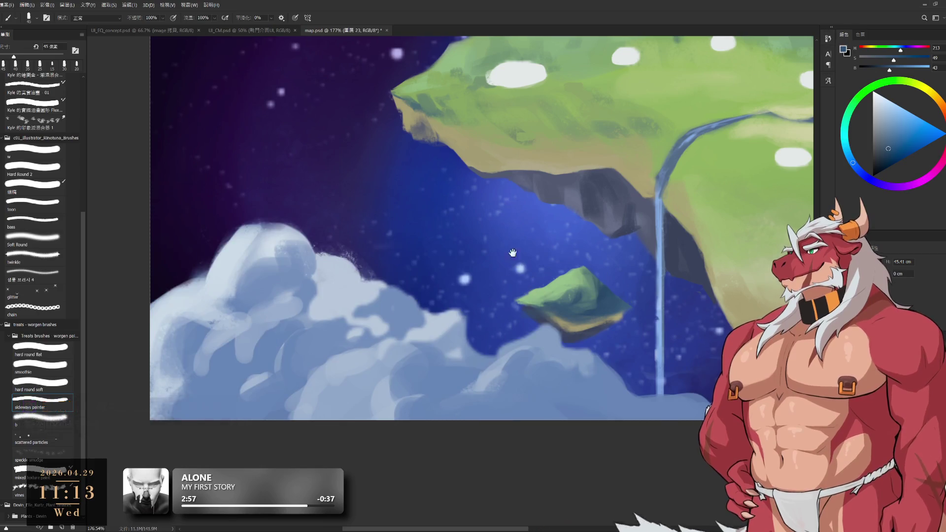
mouse_move(361, 257)
mouse_down()
mouse_move(334, 305)
mouse_move(346, 326)
mouse_up()
key(e)
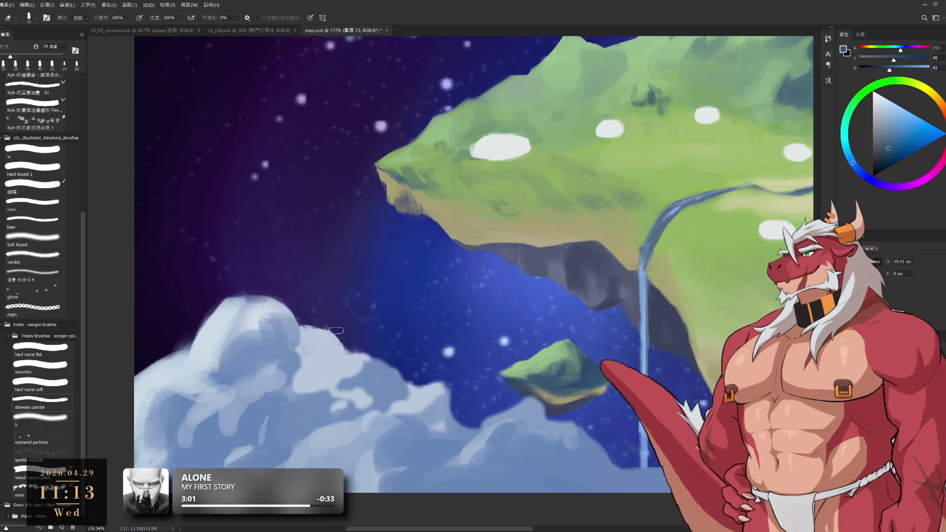
key(bracketright)
key(b)
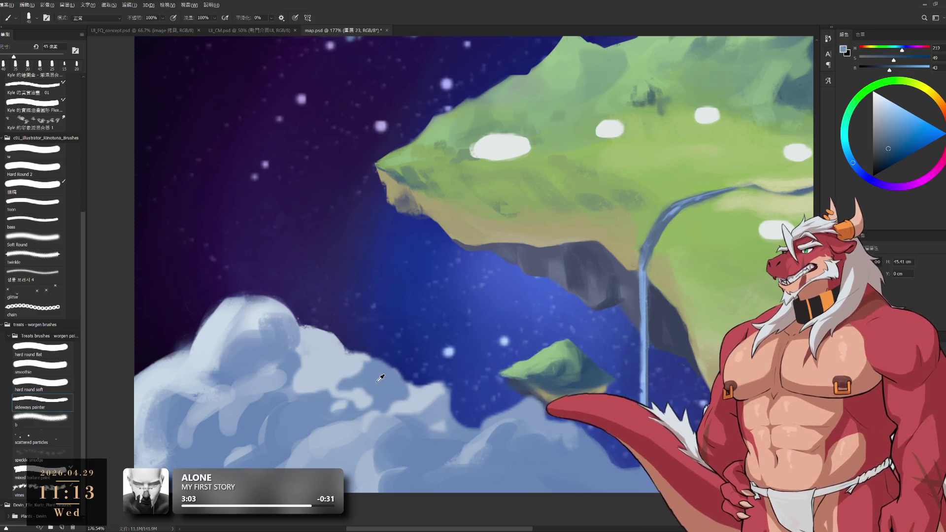
alt+click(374, 380)
key(bracketleft)
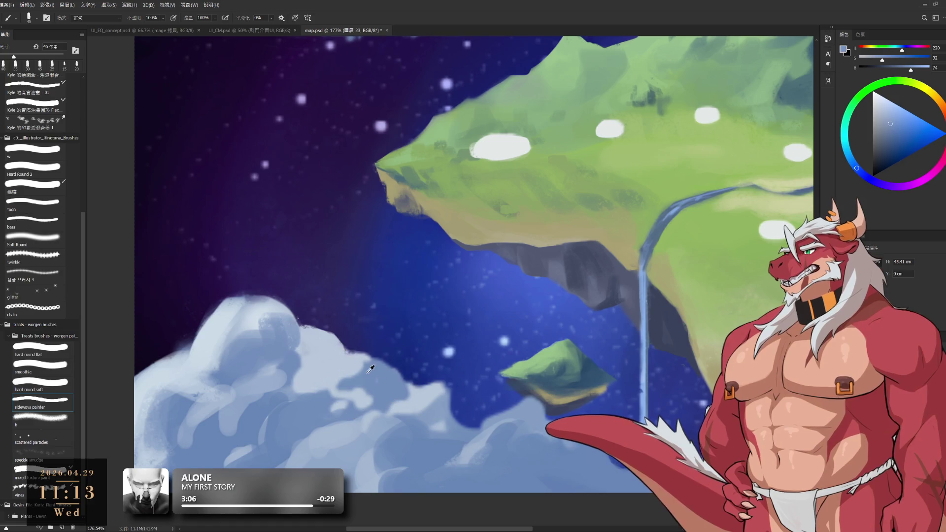
alt+click(336, 347)
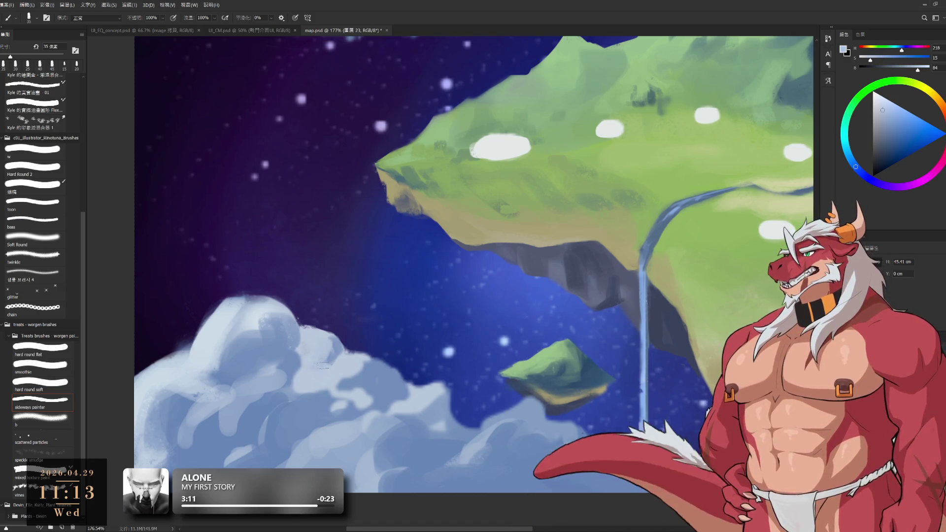
scroll(367, 365, down, 3)
scroll(424, 275, down, 5)
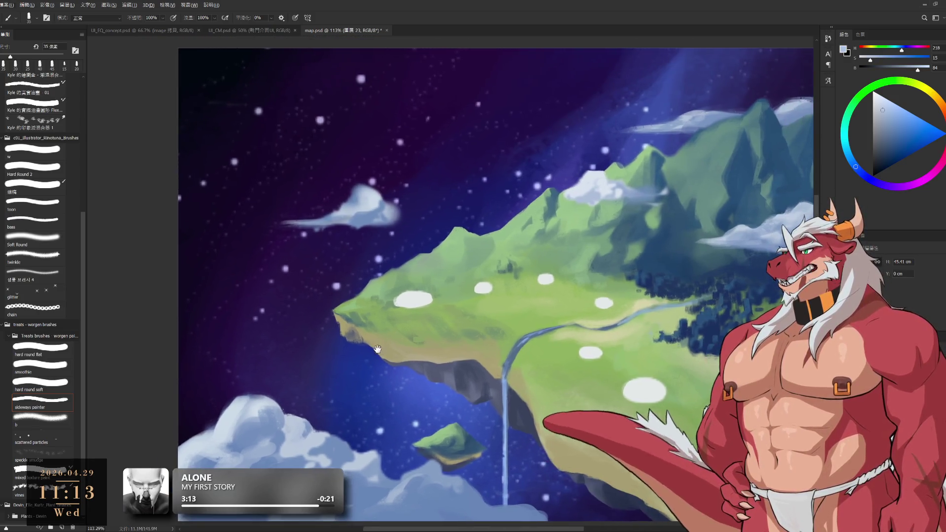
scroll(545, 392, up, 5)
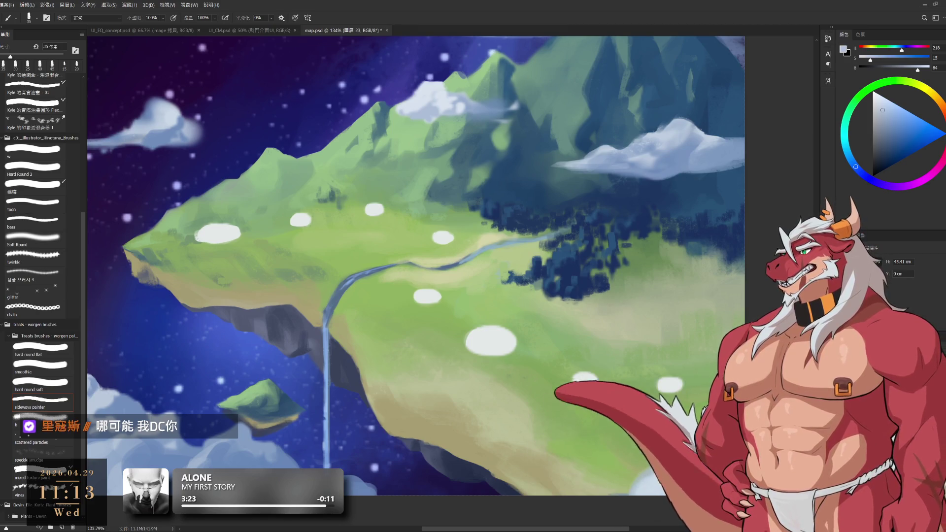
- Pick a different brush tip for the Eraser
alt+scroll(492, 305, down, 5)
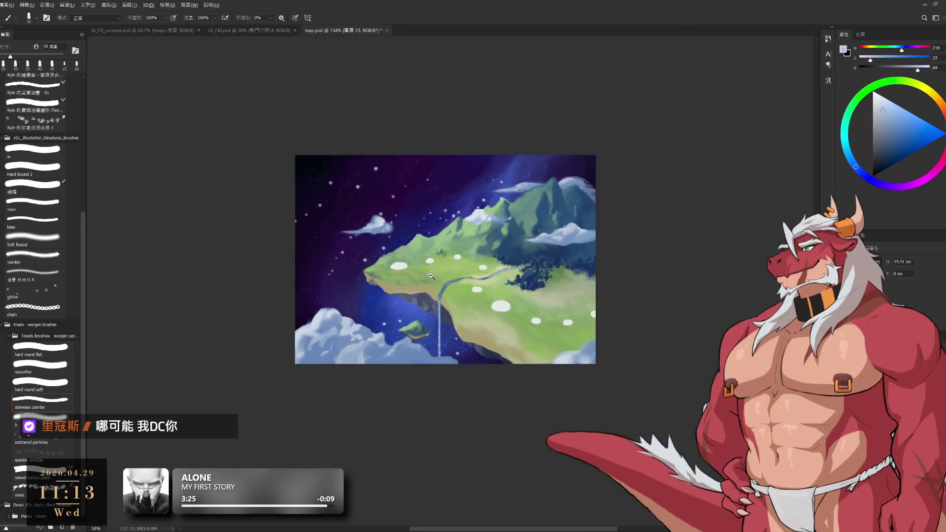
alt+scroll(531, 255, up, 6)
alt+scroll(514, 240, down, 3)
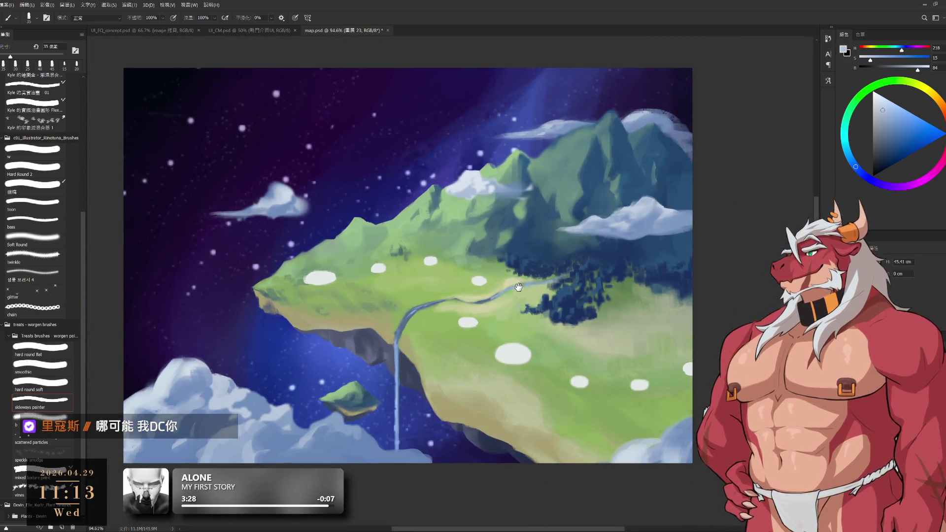
alt+scroll(518, 287, down, 3)
alt+scroll(513, 288, up, 2)
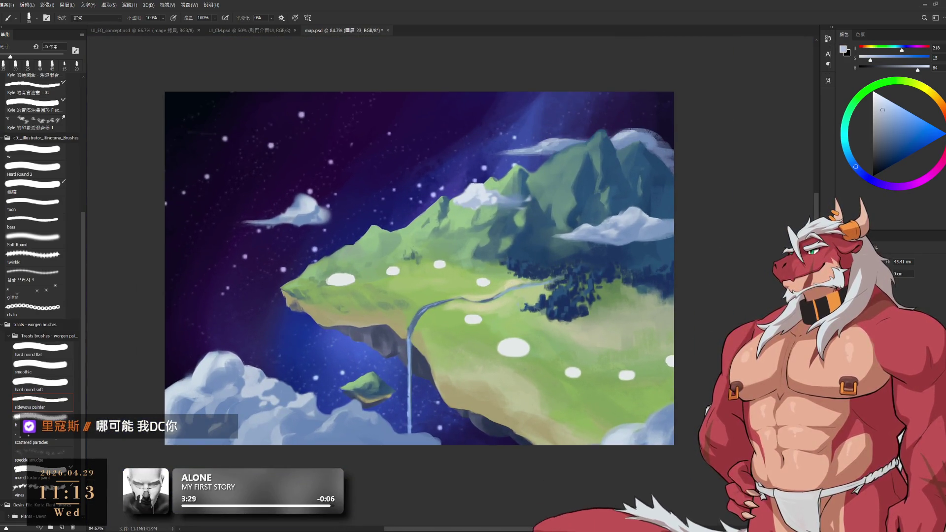
alt+scroll(610, 394, down, 2)
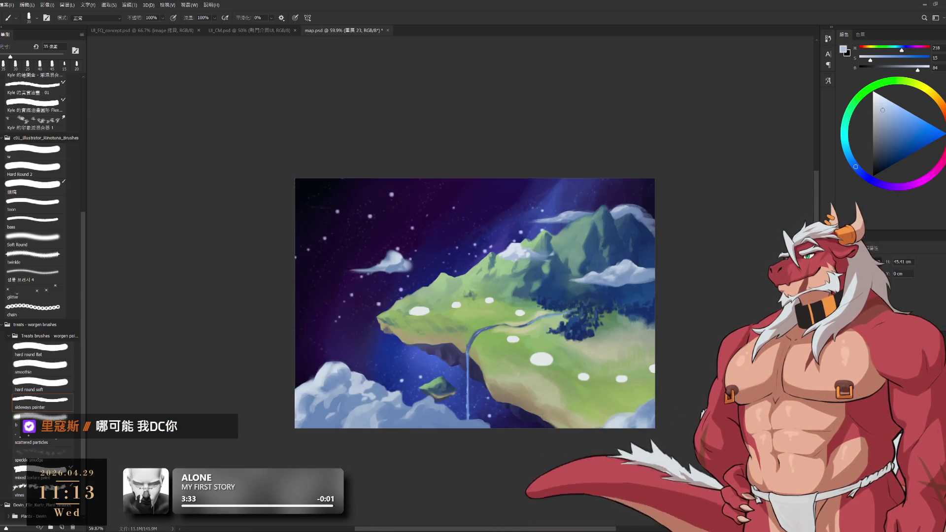
key(e)
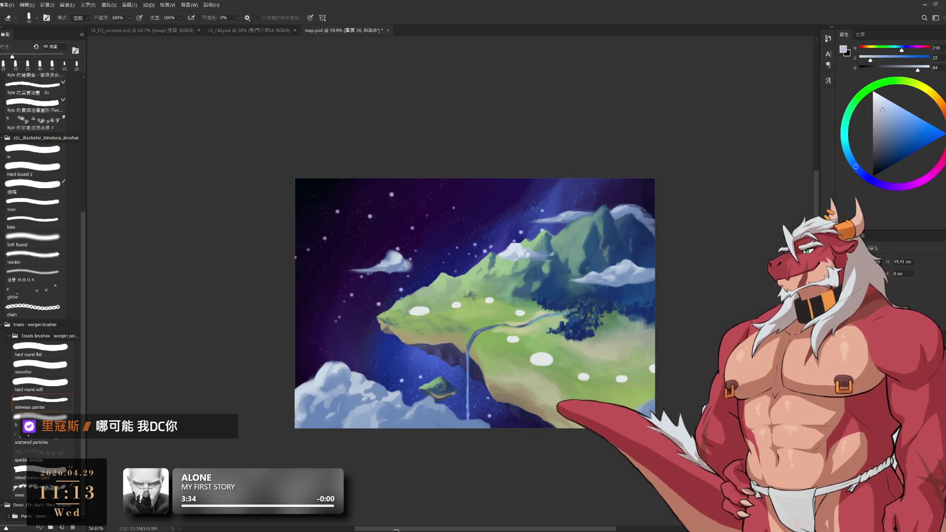
click(52, 419)
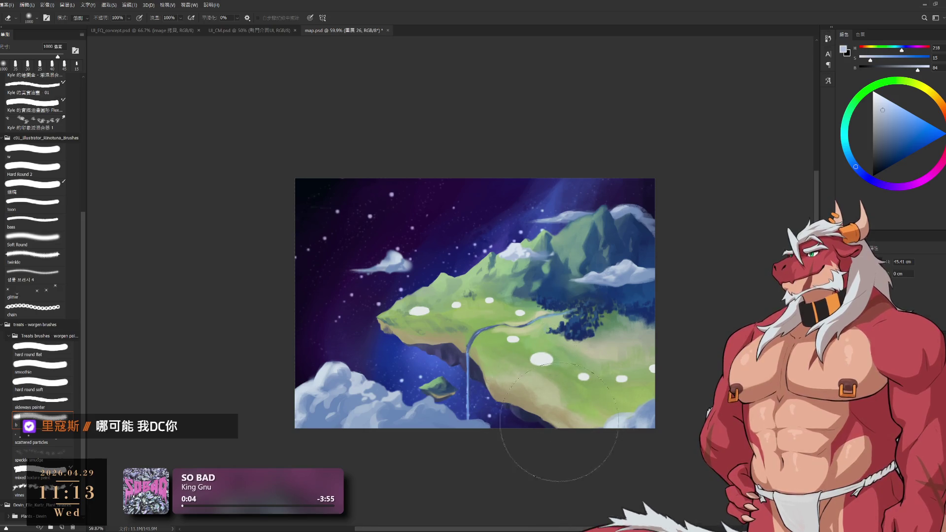
- Paint a large soft size-700 stroke over the tan ground, then group the layers and shift them right
key(b)
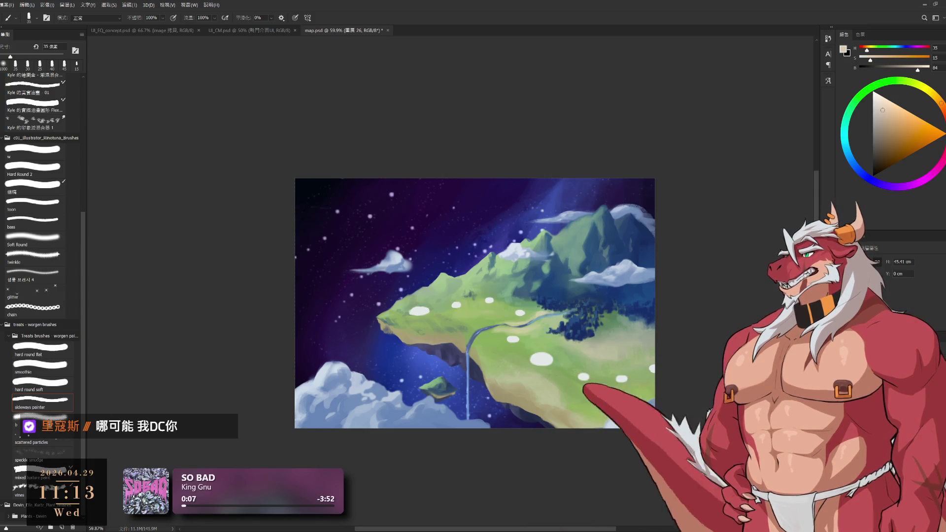
key(.)
drag(514, 394, 532, 396)
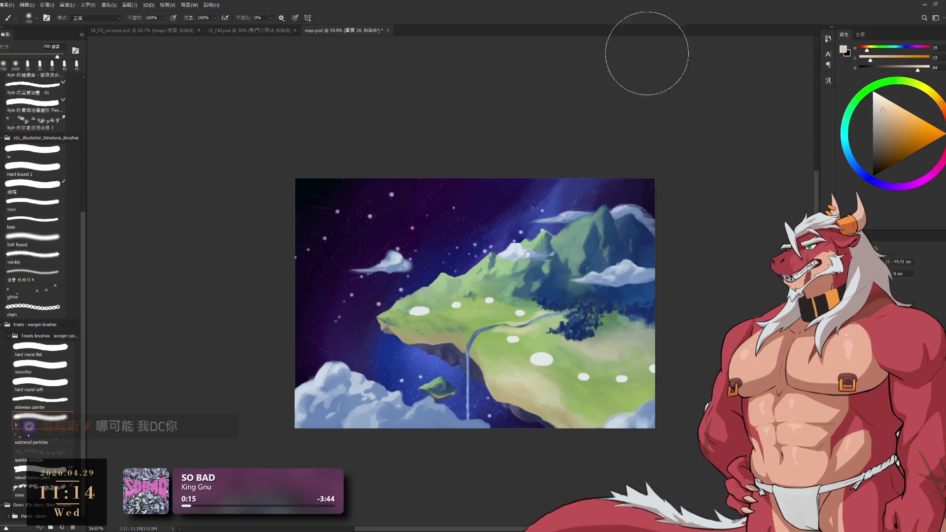
key(ctrl+g)
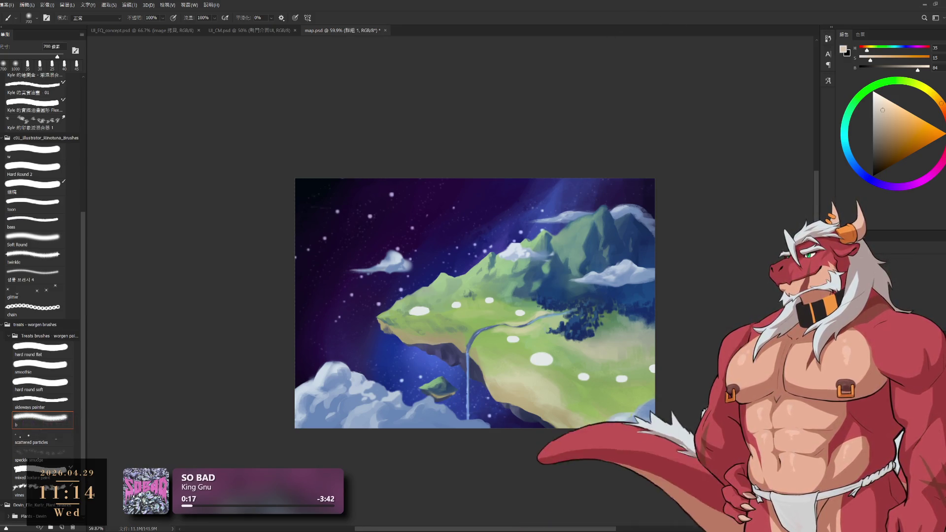
mouse_move(443, 296)
mouse_down()
mouse_move(559, 283)
mouse_move(551, 302)
mouse_move(516, 300)
mouse_move(532, 304)
mouse_up()
- Transform the grouped painting back so it fills the canvas
key(ctrl+t)
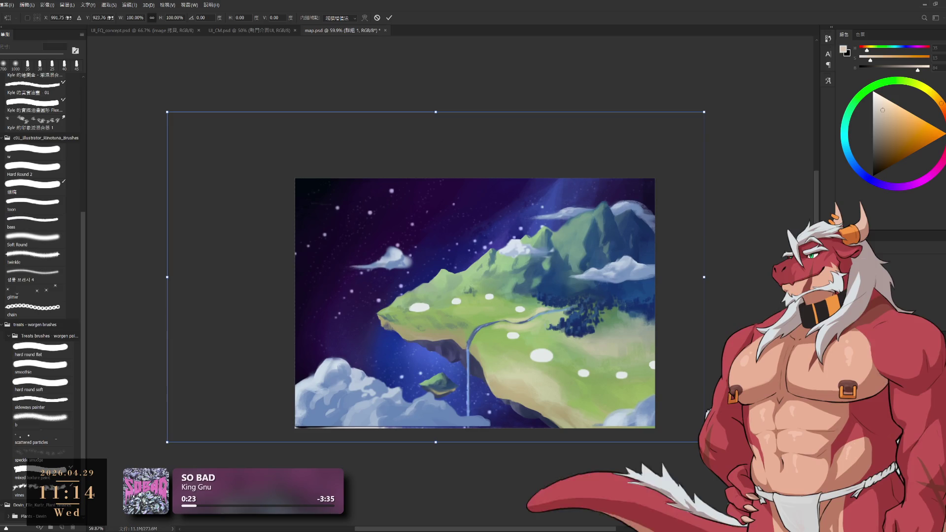
key(Return)
key(b)
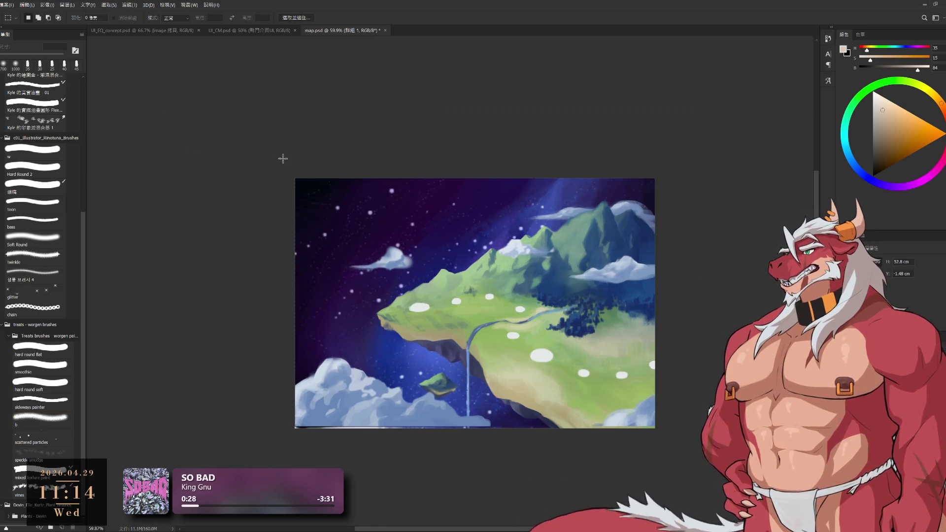
- Stamp all visible layers into a merged copy and begin scaling it into the top-left corner
key(m)
key(ctrl+alt+shift+e)
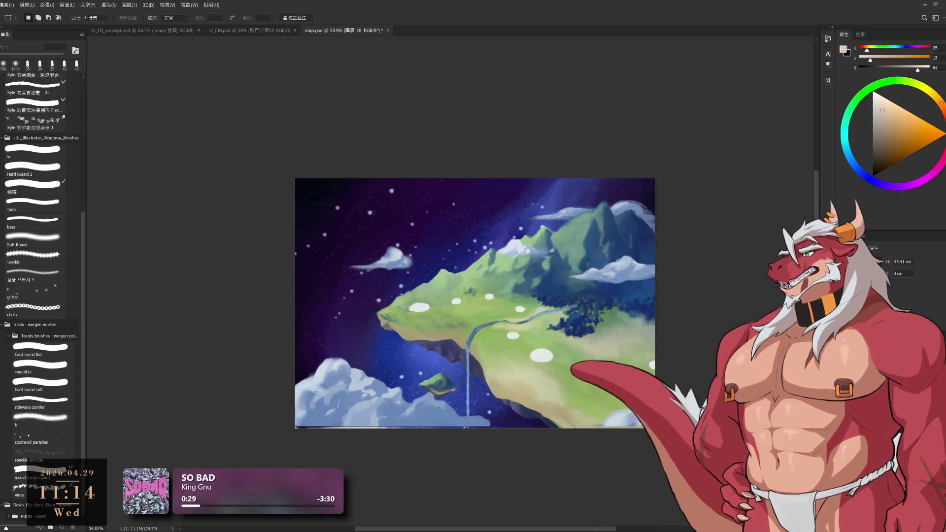
mouse_move(683, 418)
mouse_down()
mouse_move(663, 397)
mouse_move(490, 330)
mouse_move(389, 273)
mouse_up()
key(ctrl+t)
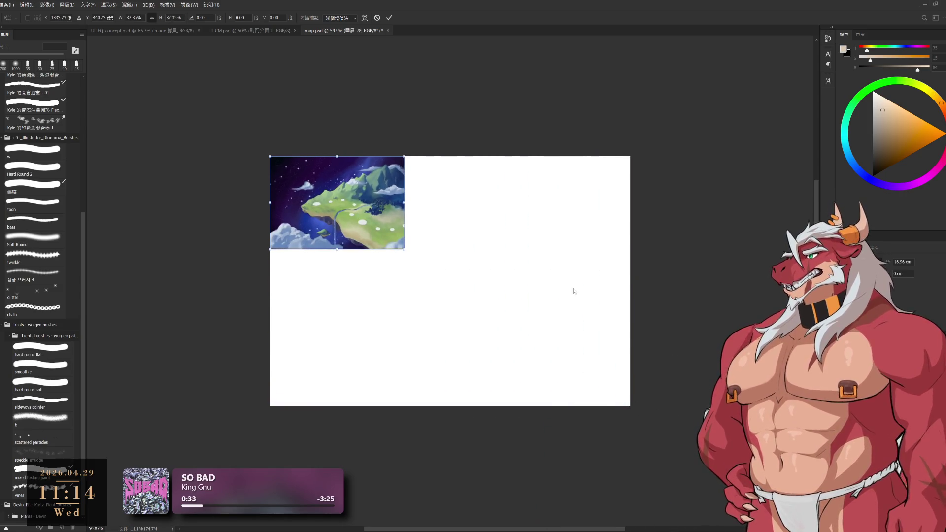
- Scale the merged copy to about 20% and place it right of canvas centre
scroll(418, 230, up, 3)
drag(428, 232, 479, 259)
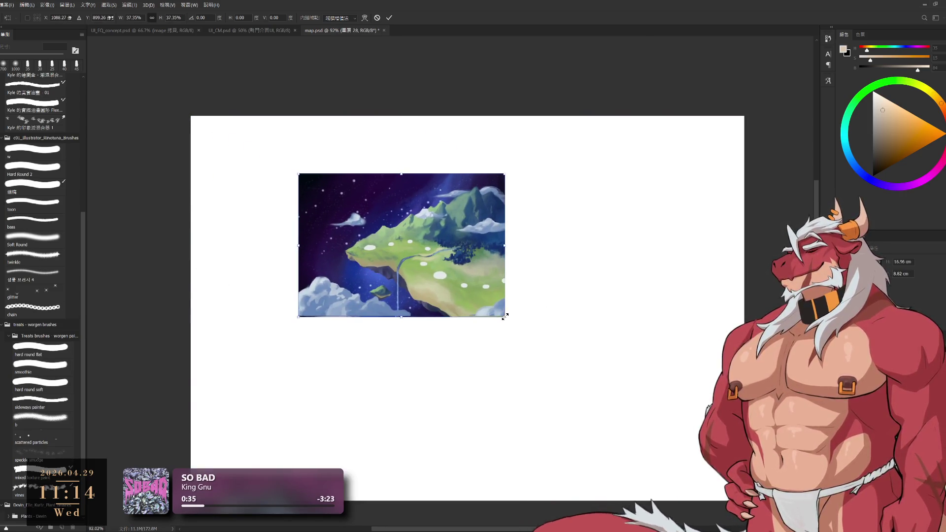
drag(504, 315, 399, 258)
drag(399, 219, 544, 318)
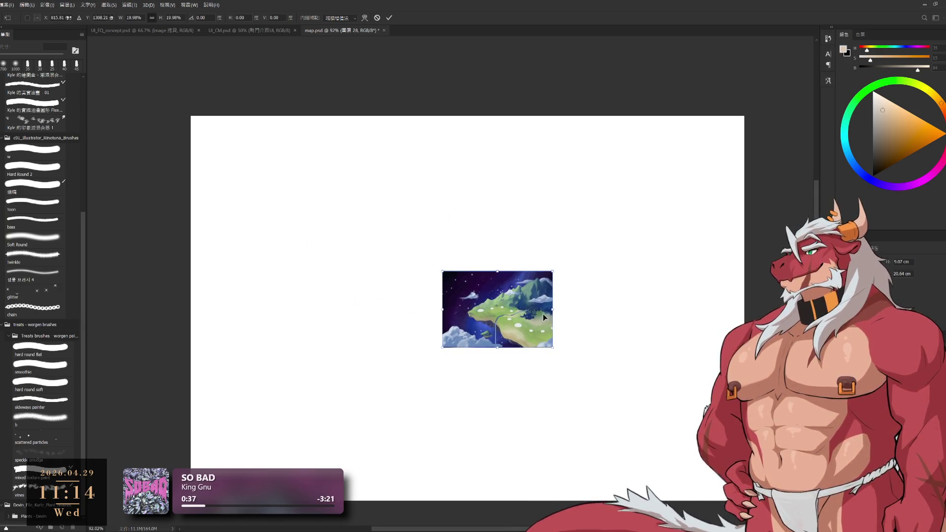
key(Return)
- Draw a rectangular marquee selection around the shrunken painting
scroll(605, 338, up, 3)
scroll(610, 355, left, 3)
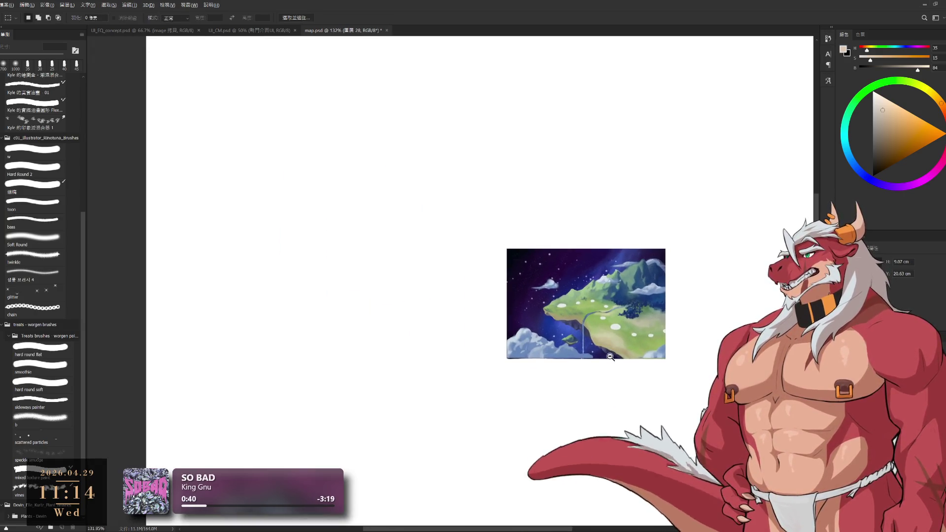
scroll(610, 356, down, 1)
scroll(615, 369, up, 2)
key(e)
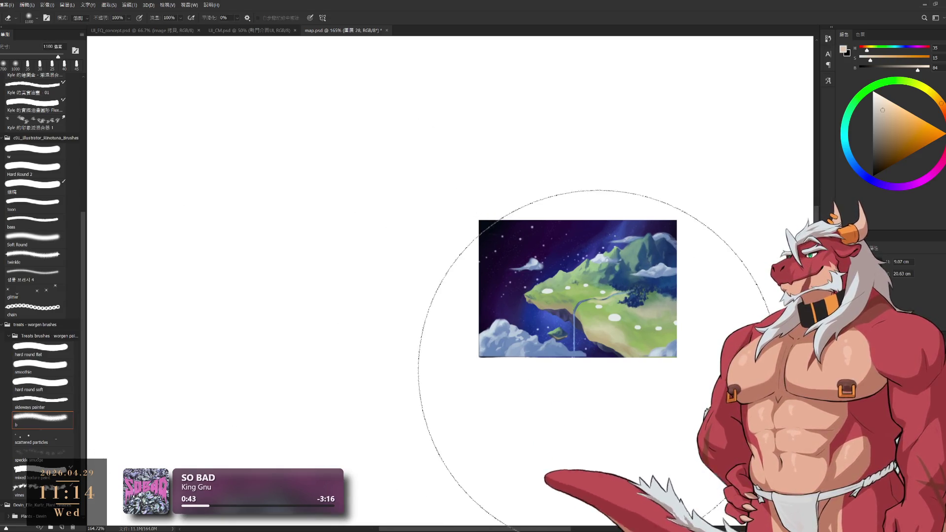
key(m)
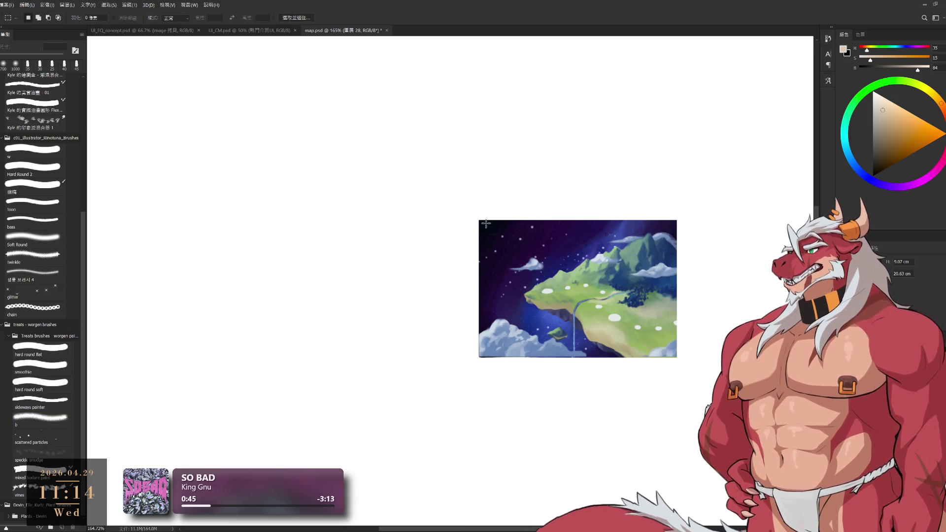
mouse_move(480, 221)
mouse_down()
mouse_move(676, 284)
mouse_move(676, 355)
mouse_up()
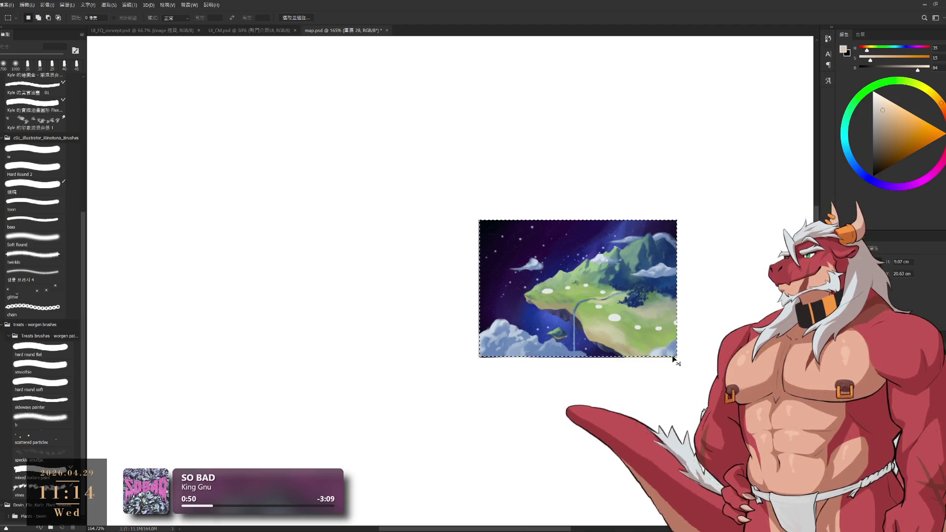
scroll(672, 355, down, 5)
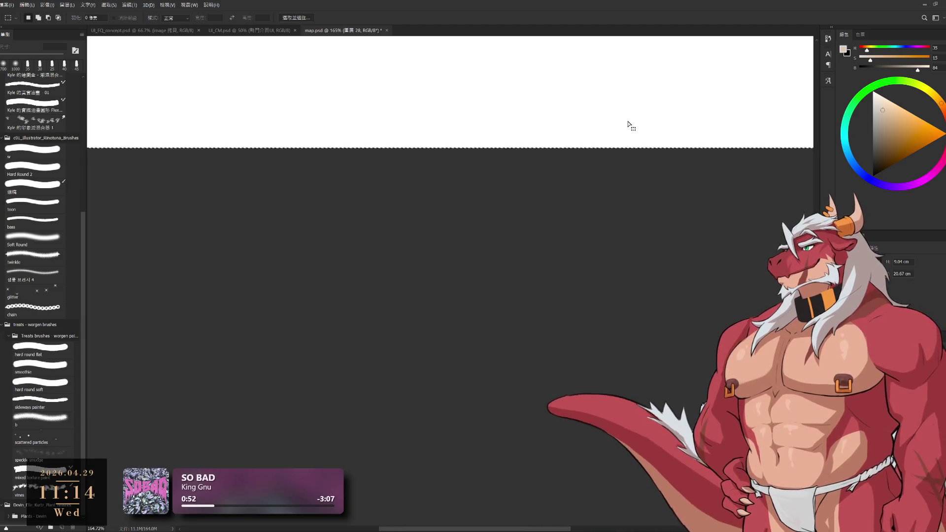
scroll(629, 127, up, 3)
scroll(617, 358, down, 3)
scroll(626, 370, up, 2)
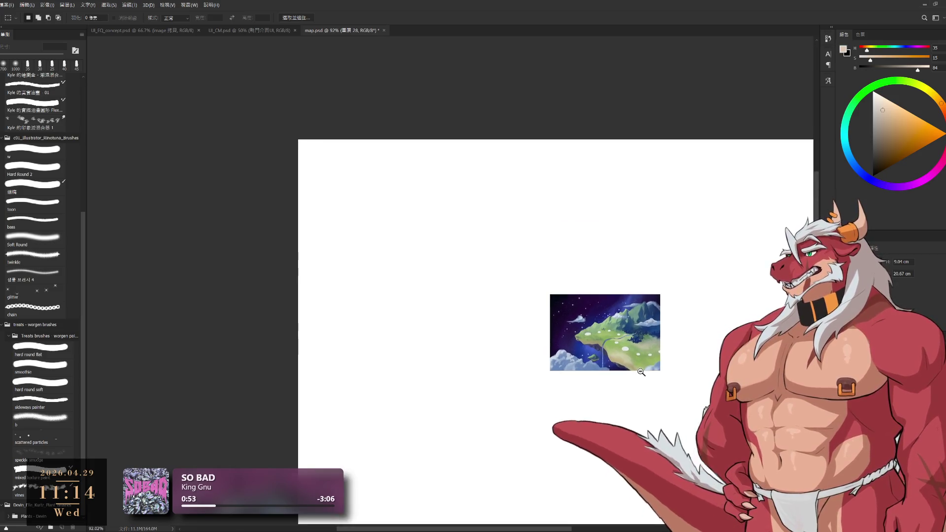
scroll(645, 372, up, 1)
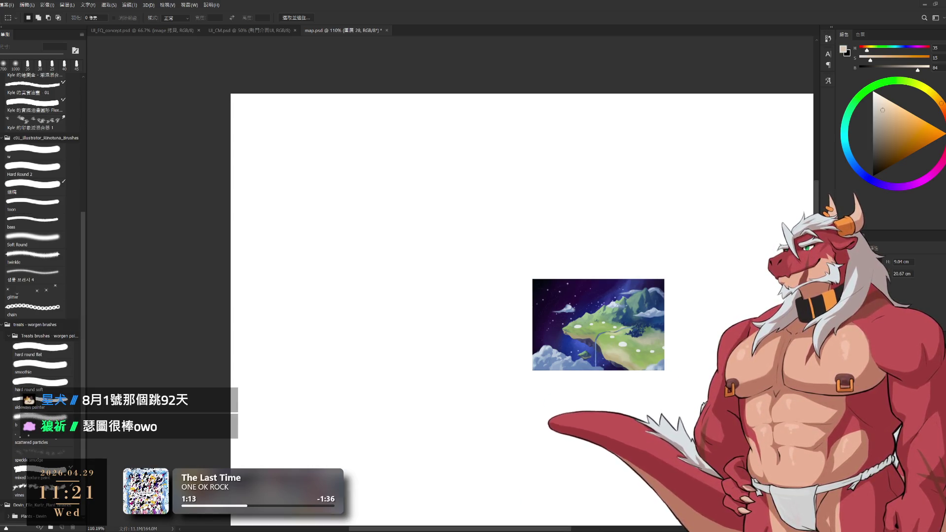
scroll(660, 352, up, 6)
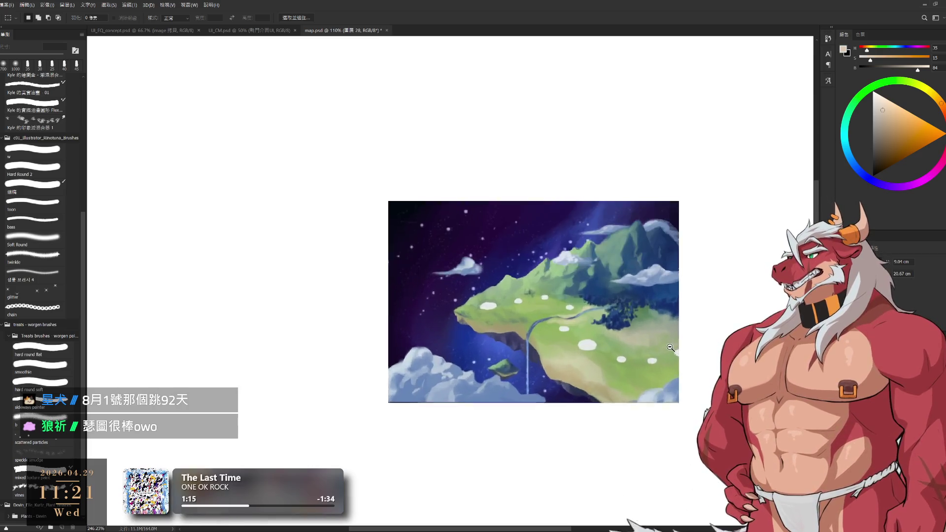
scroll(677, 362, up, 4)
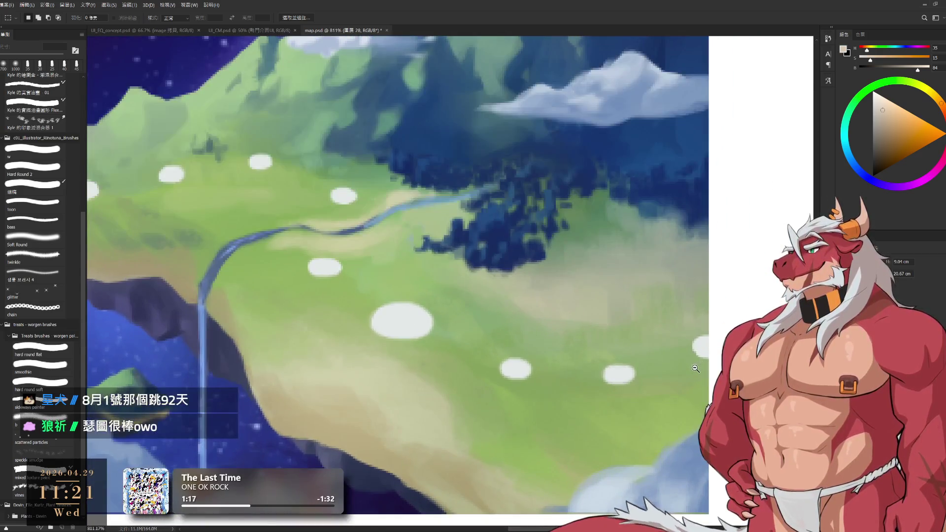
scroll(681, 341, down, 8)
scroll(681, 341, up, 6)
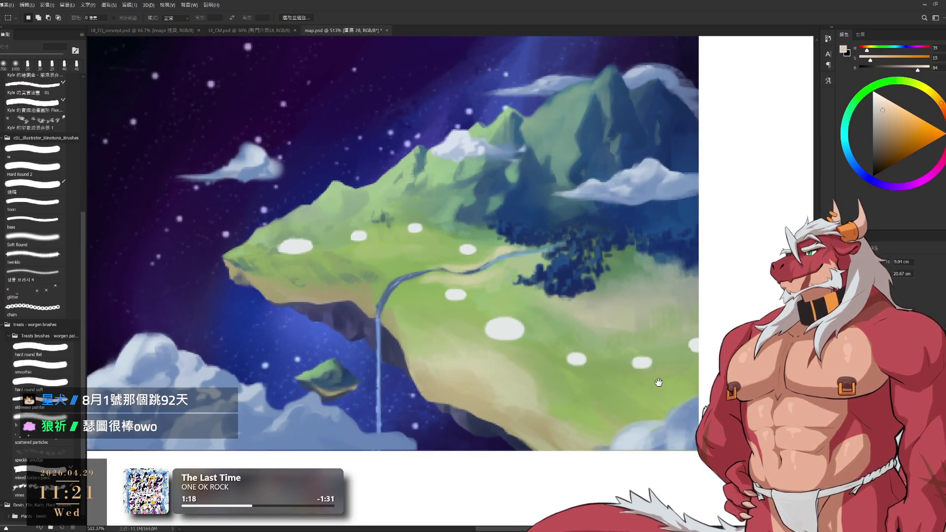
scroll(658, 382, down, 4)
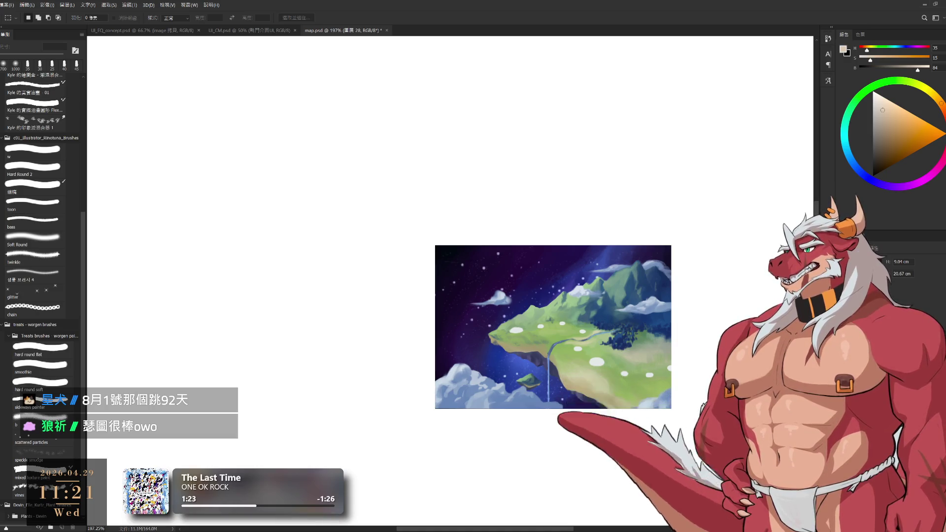
scroll(610, 372, down, 3)
drag(609, 373, 483, 326)
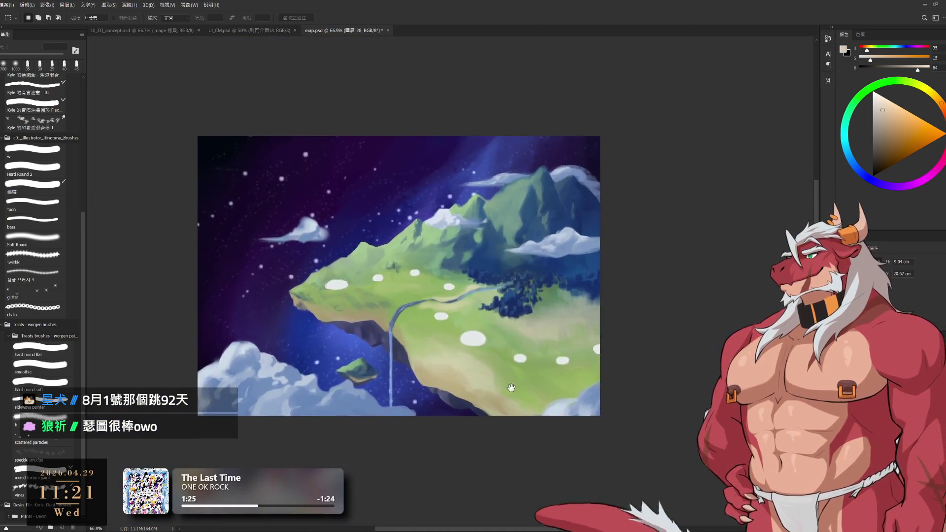
scroll(439, 390, up, 3)
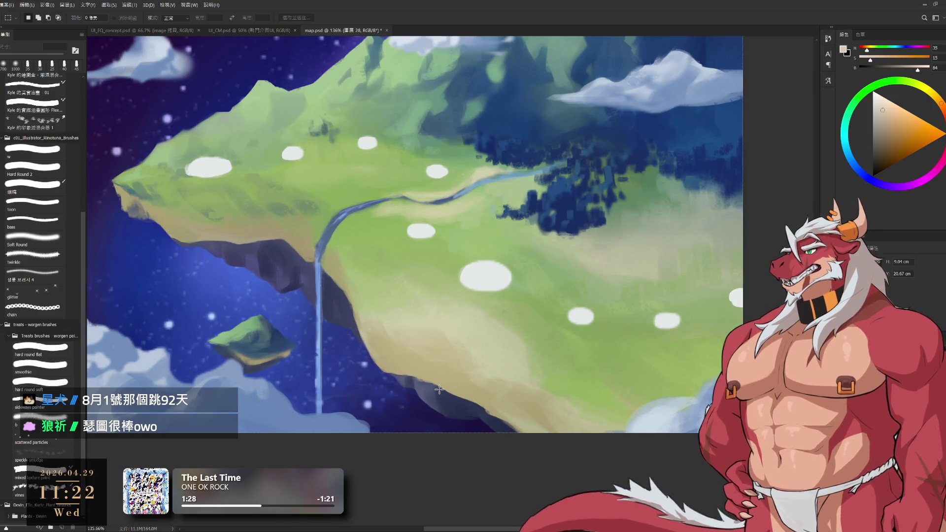
scroll(517, 345, left, 3)
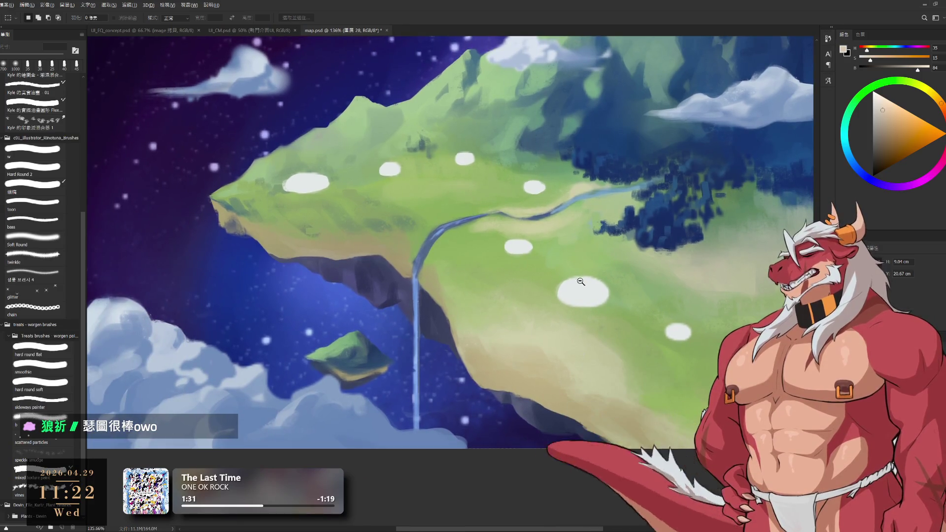
scroll(580, 282, down, 3)
scroll(596, 320, up, 2)
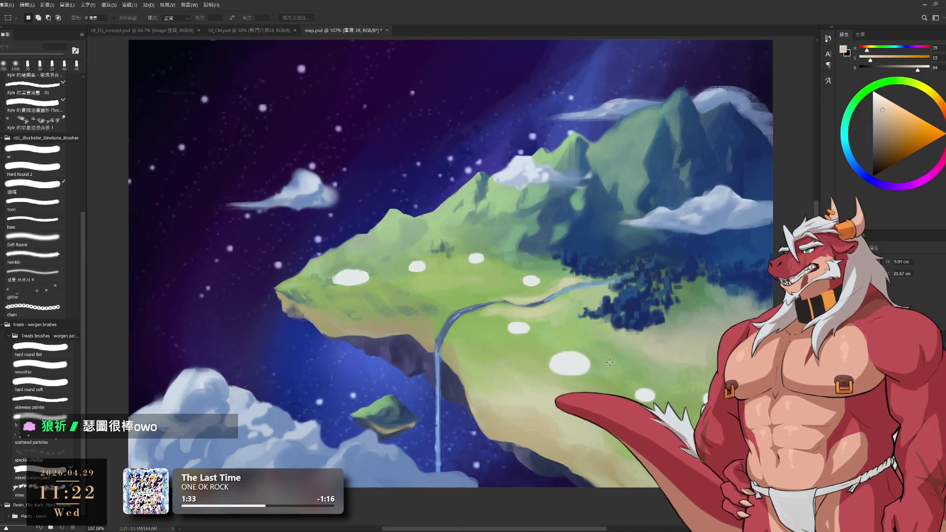
key(b)
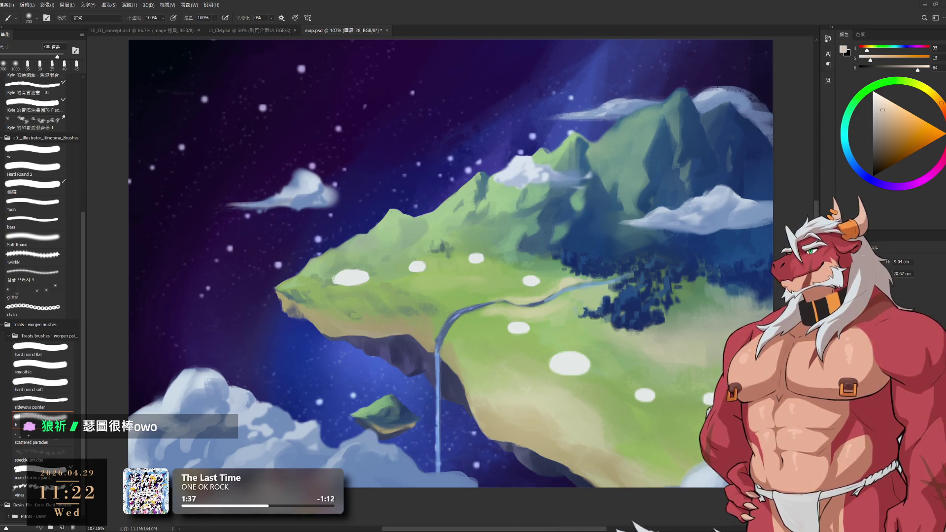
scroll(558, 299, down, 3)
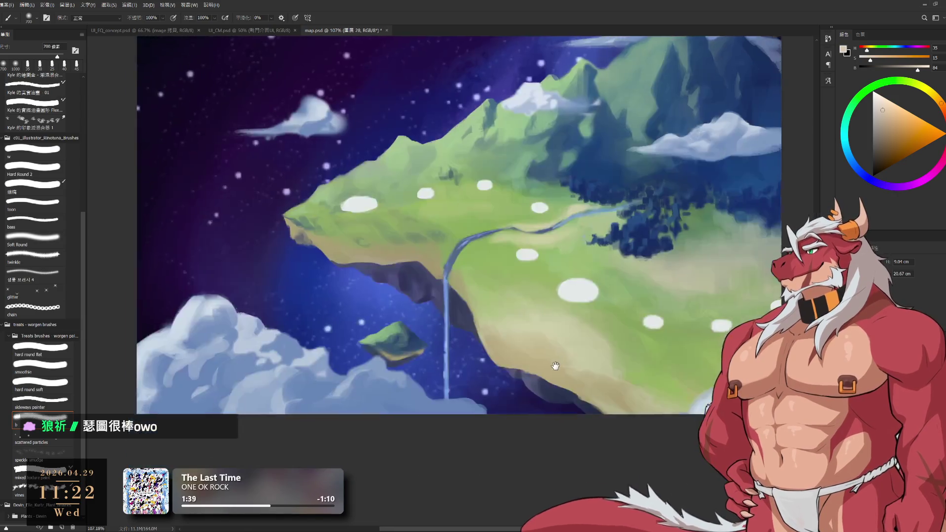
scroll(558, 299, up, 3)
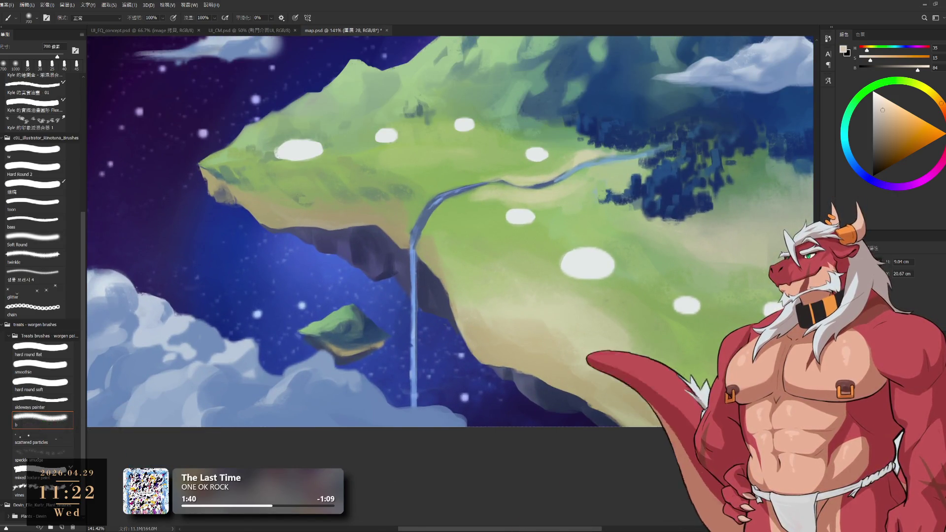
key(Delete)
scroll(660, 341, down, 5)
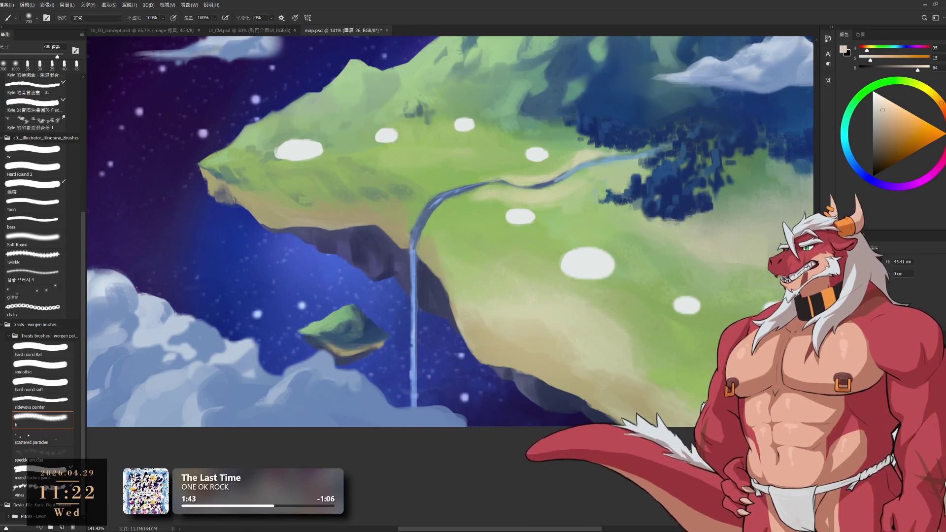
scroll(671, 390, up, 6)
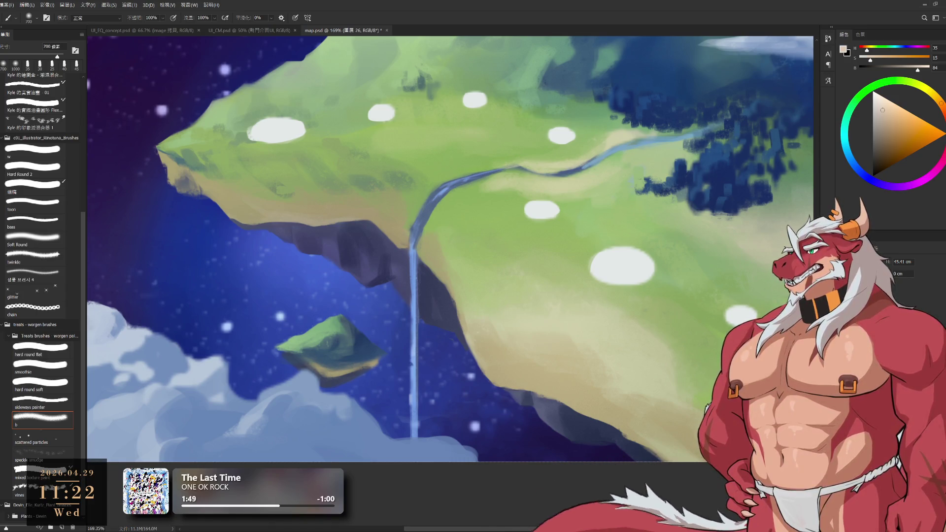
scroll(603, 403, down, 2)
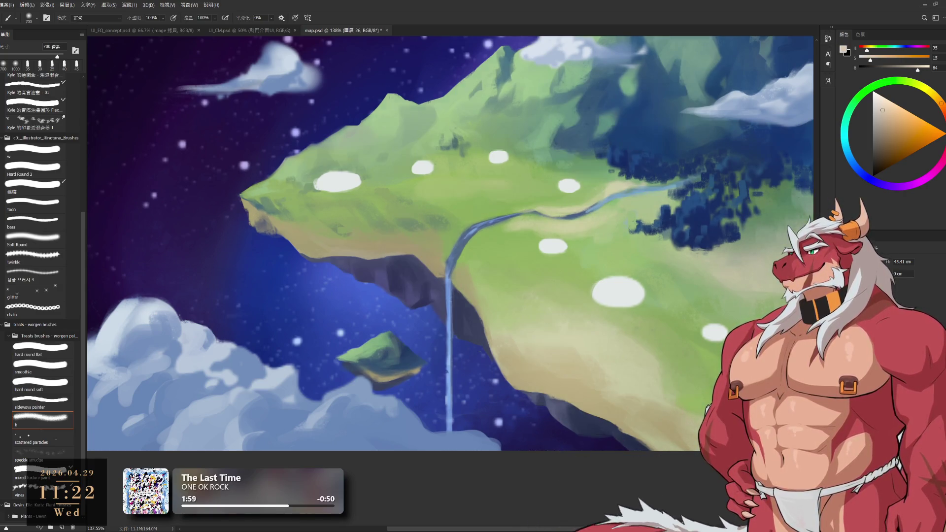
scroll(637, 362, down, 3)
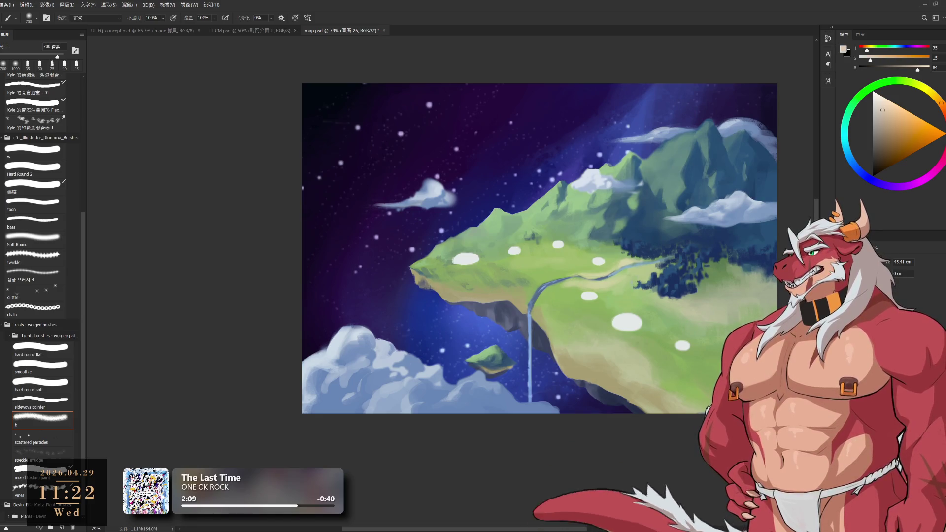
ctrl+click(612, 334)
scroll(613, 333, down, 5)
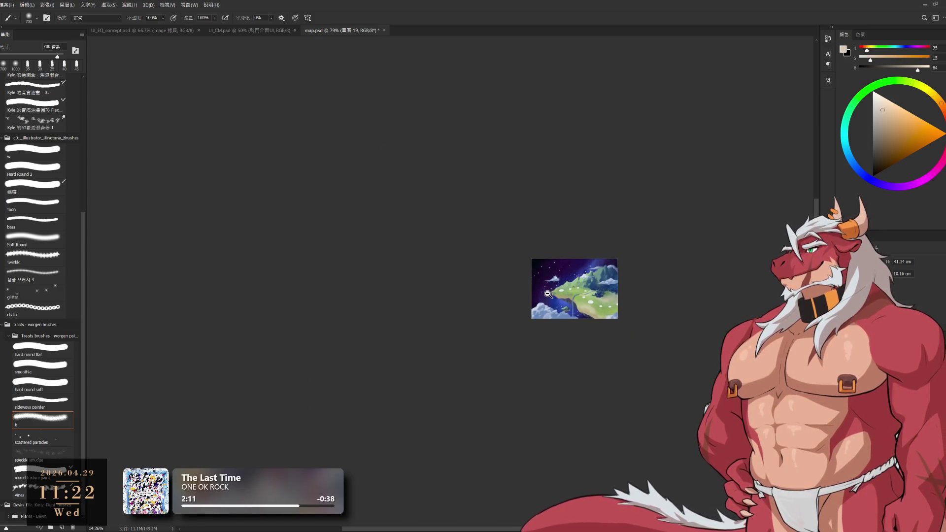
scroll(621, 318, up, 4)
scroll(623, 315, up, 3)
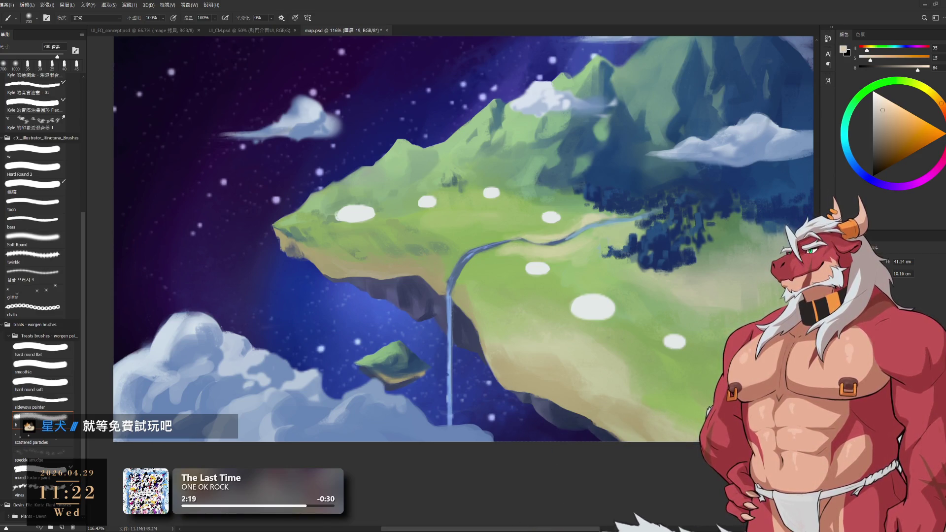
scroll(350, 284, up, 2)
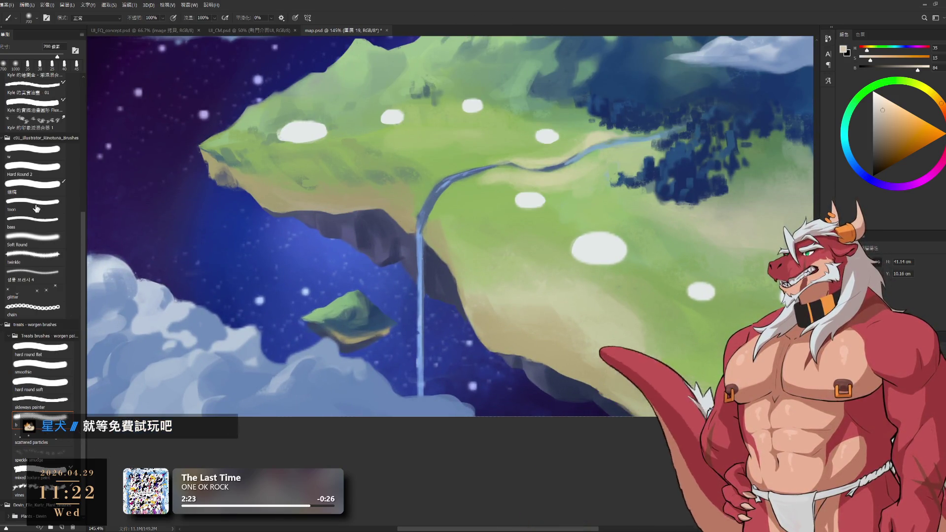
- Rotate the view clockwise and sample two grass colours from the painting
key(r)
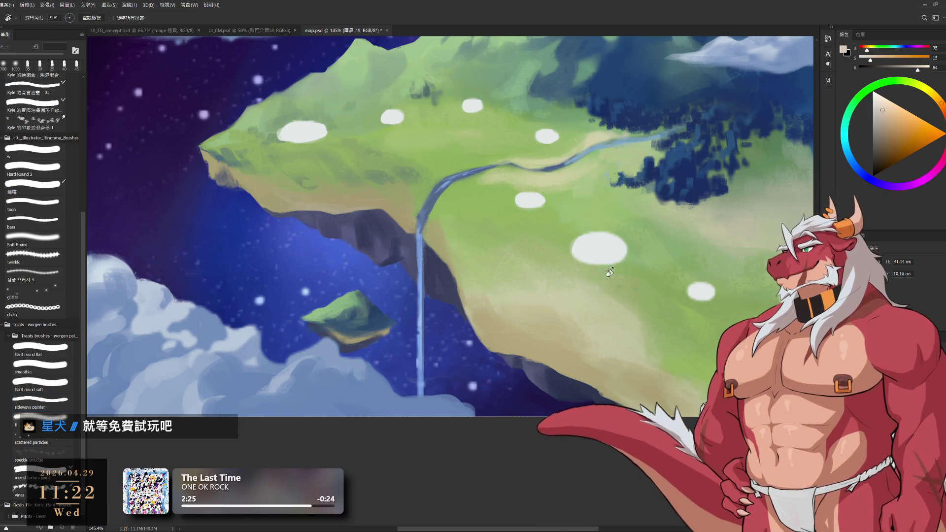
drag(630, 285, 610, 329)
scroll(495, 339, up, 2)
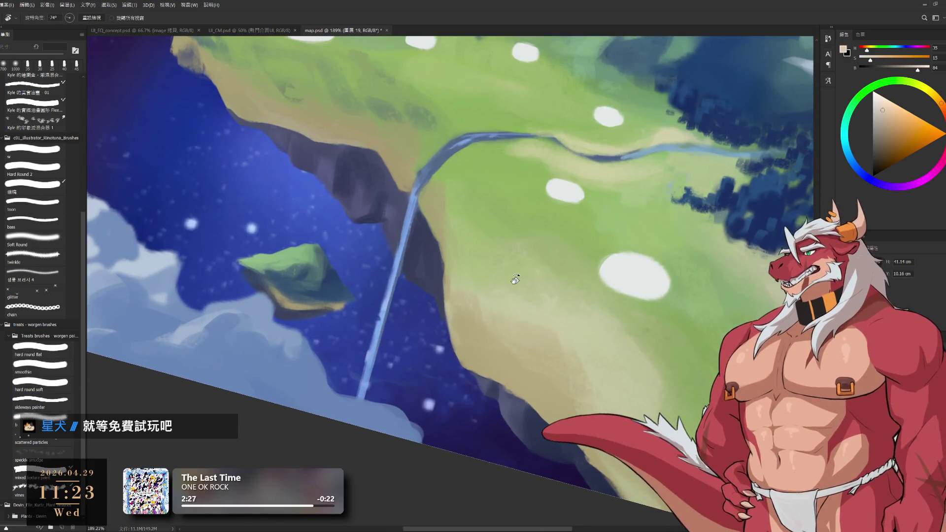
key(b)
alt+click(478, 340)
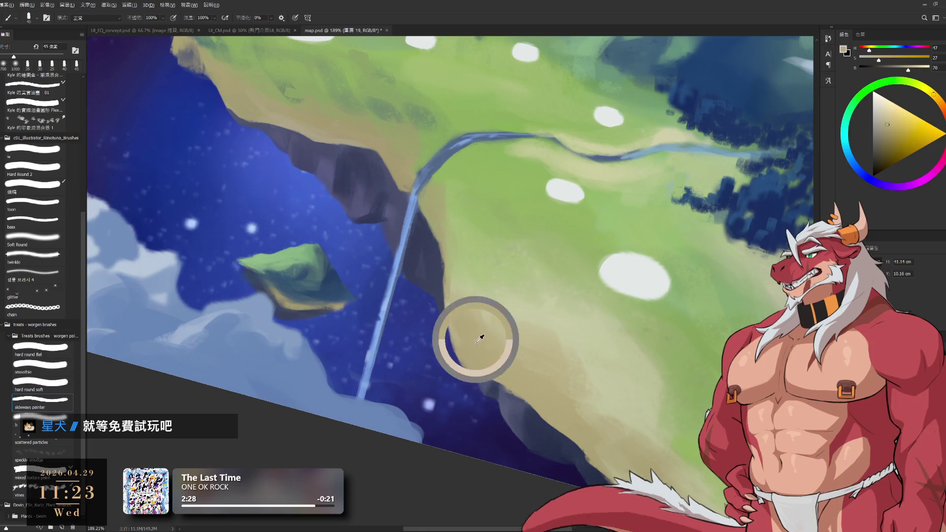
alt+click(520, 312)
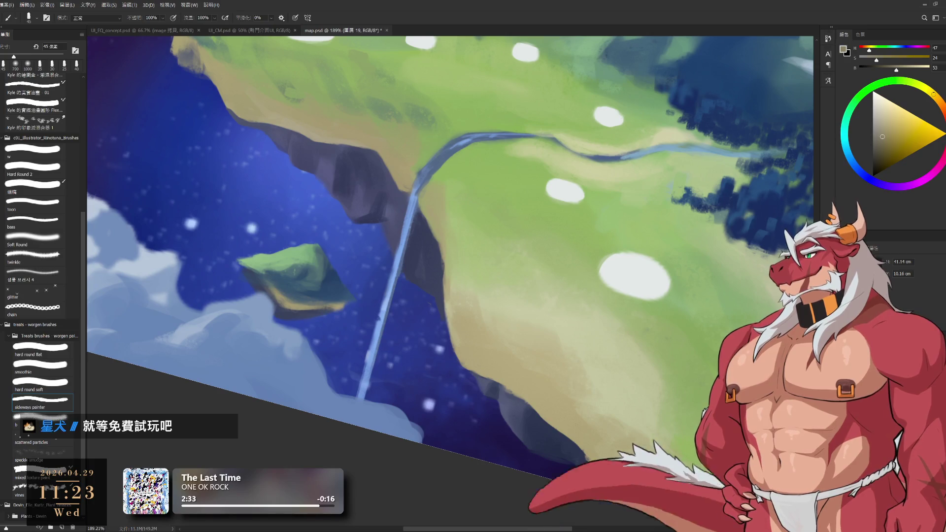
- On a new layer, choose a lighter, less saturated shade and alternate brush and eraser strokes
key(ctrl+shift+alt+n)
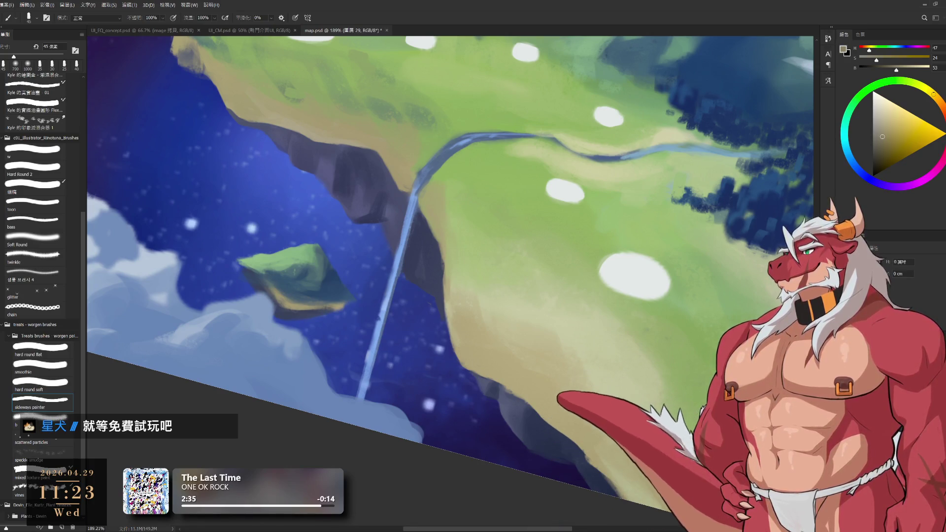
click(880, 108)
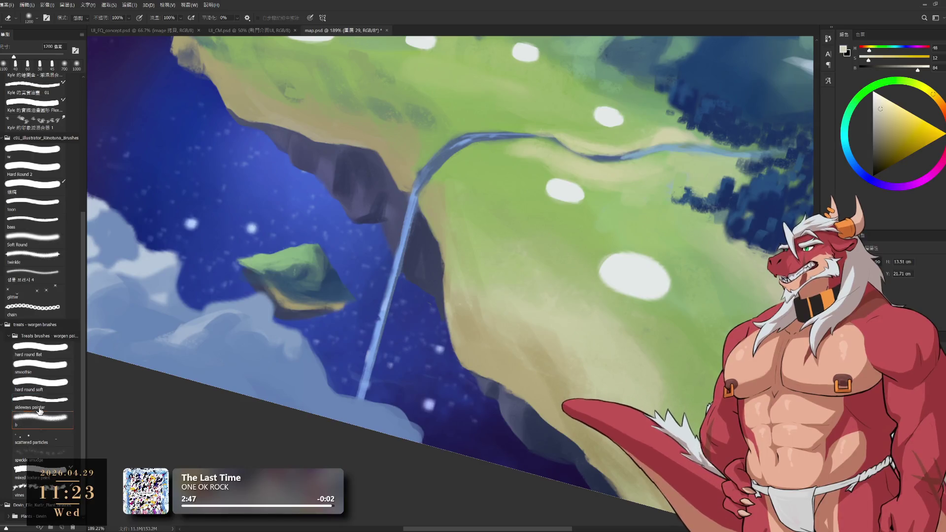
key(e)
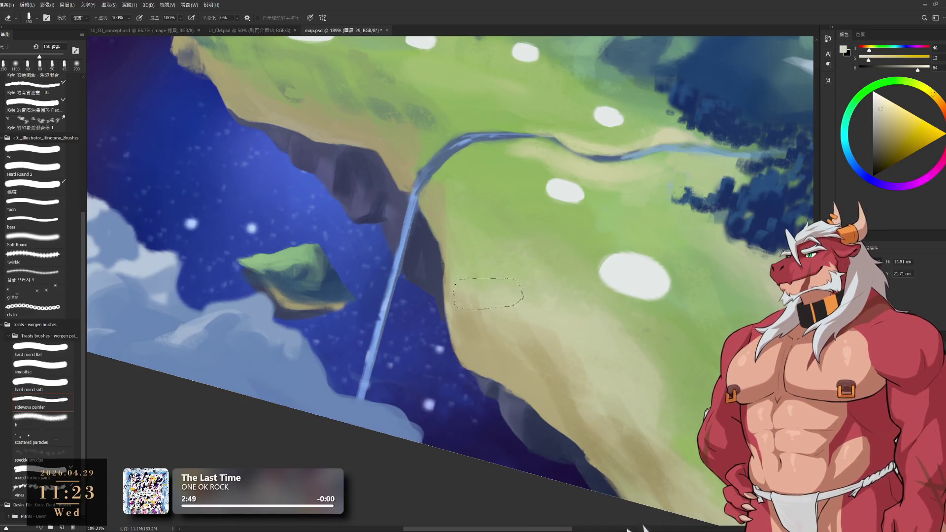
key(b)
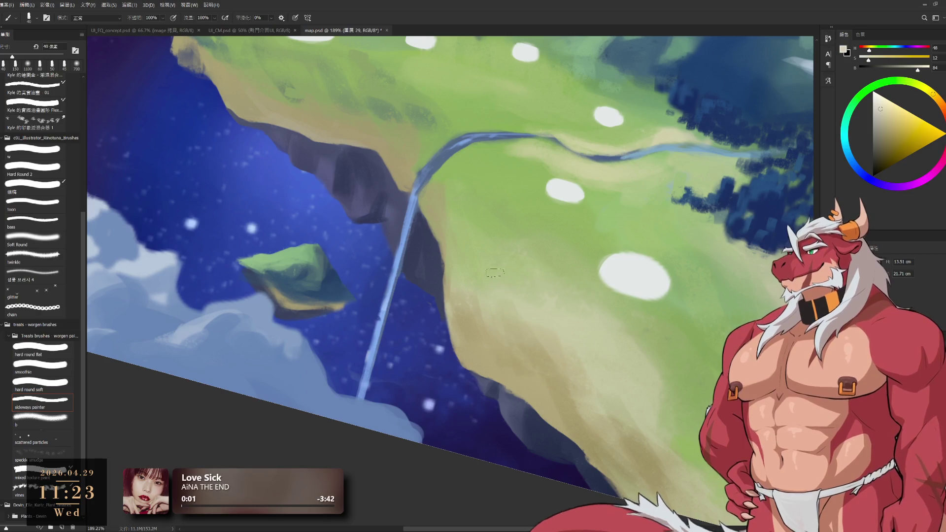
key(e)
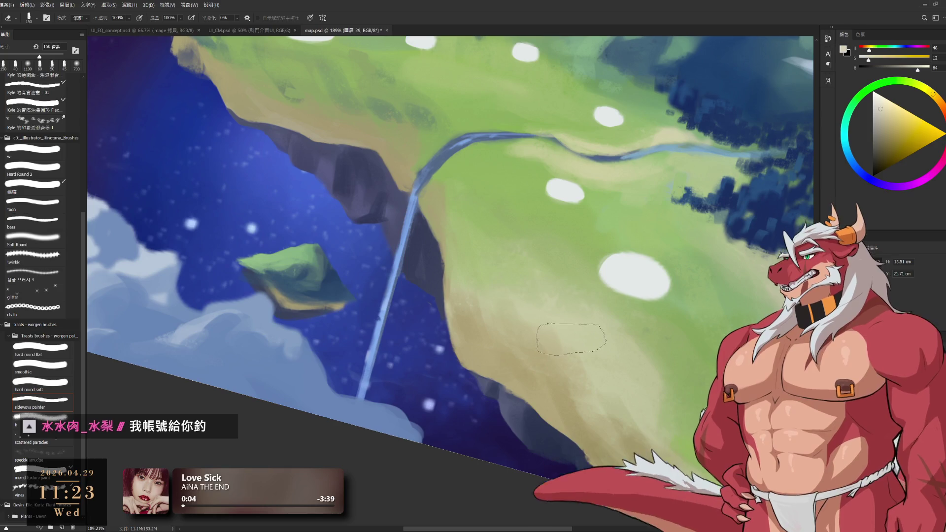
key(b)
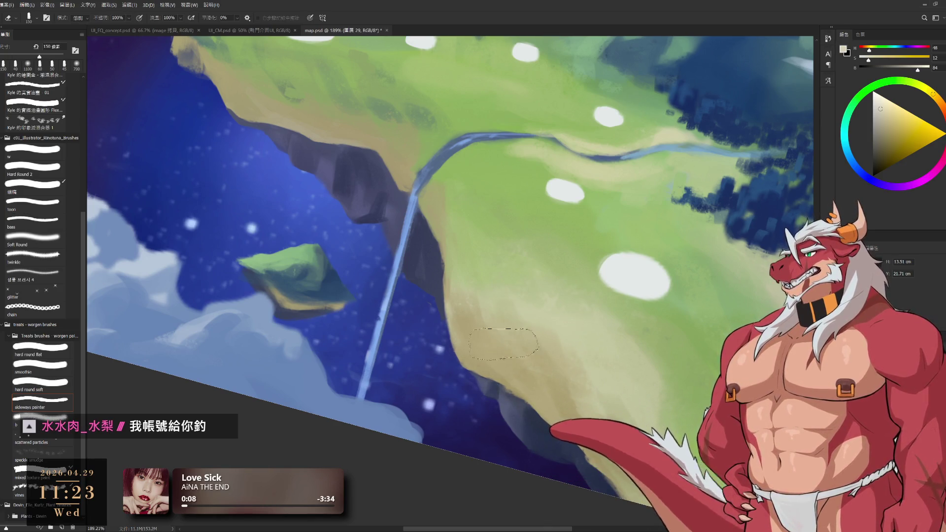
- Rotate the view back, resize the brush, and keep brushing and erasing around the island's tip
key(r)
mouse_move(529, 216)
mouse_down()
mouse_move(597, 284)
mouse_move(541, 320)
mouse_move(468, 339)
mouse_up()
scroll(439, 349, up, 2)
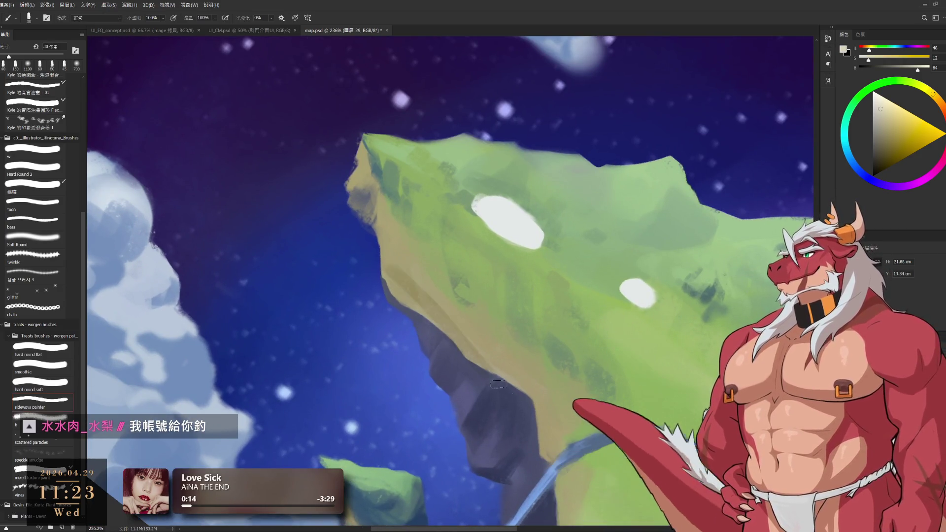
key(bracketleft)
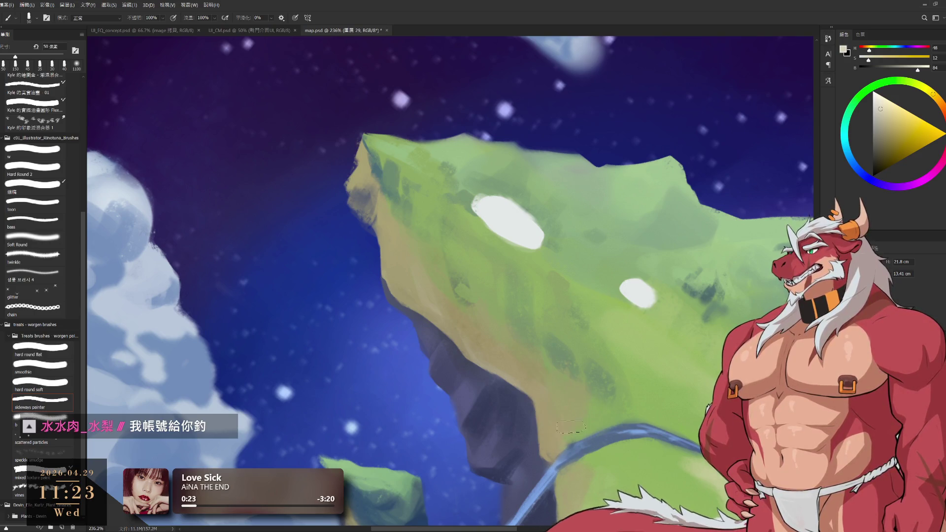
key(bracketright)
key(bracketright)
key(bracketright)
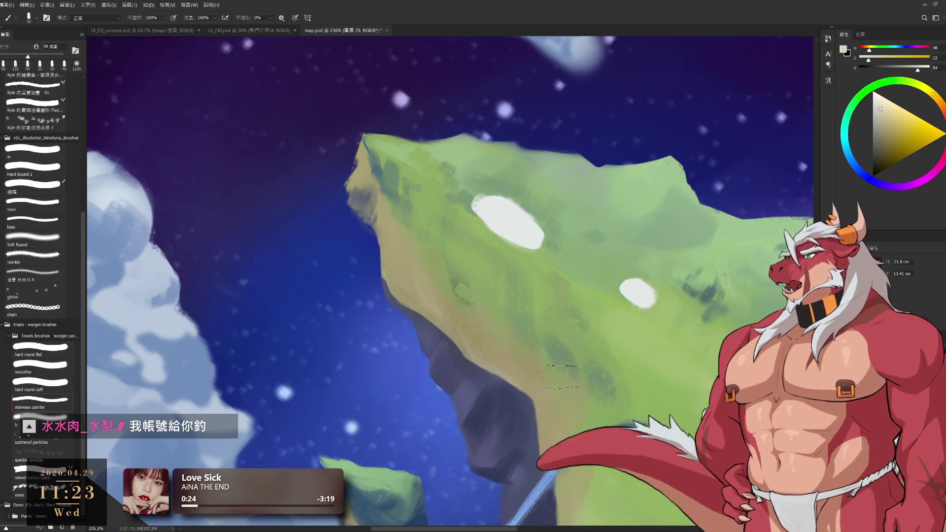
key(e)
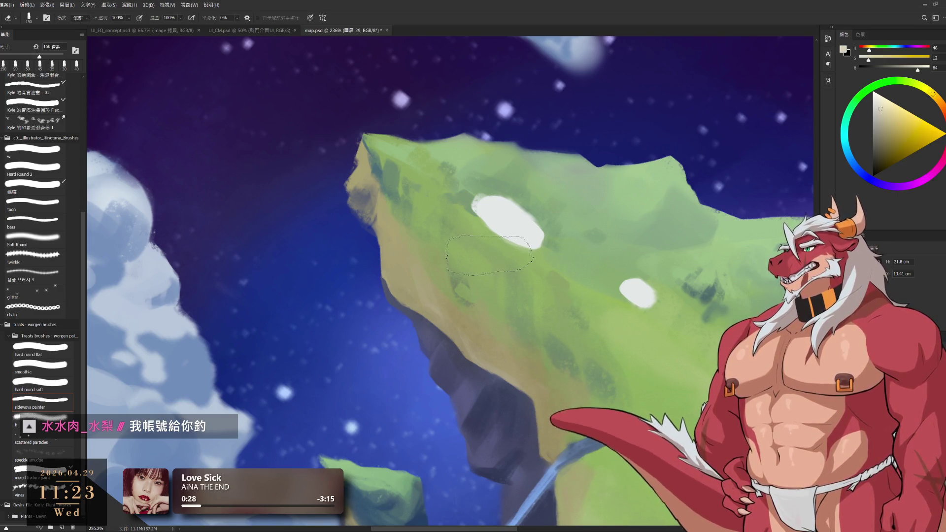
key(b)
drag(489, 255, 518, 261)
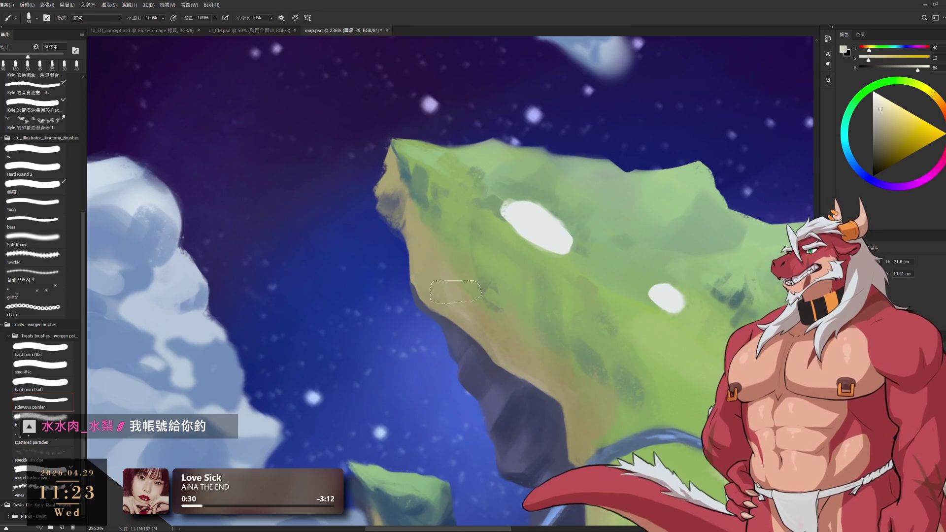
key(e)
scroll(551, 286, down, 6)
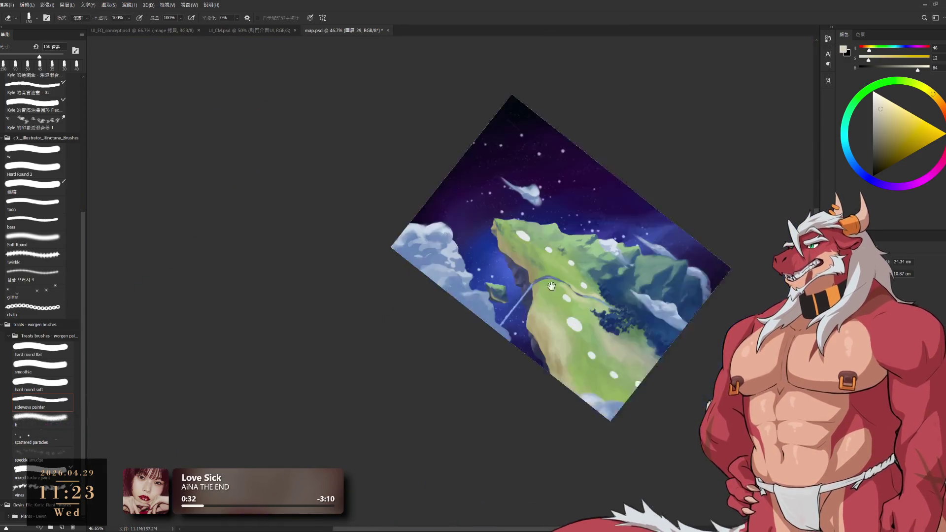
- Paint a stroke near the clouds at the island's bottom and soften it with the Eraser
scroll(551, 286, up, 4)
key(b)
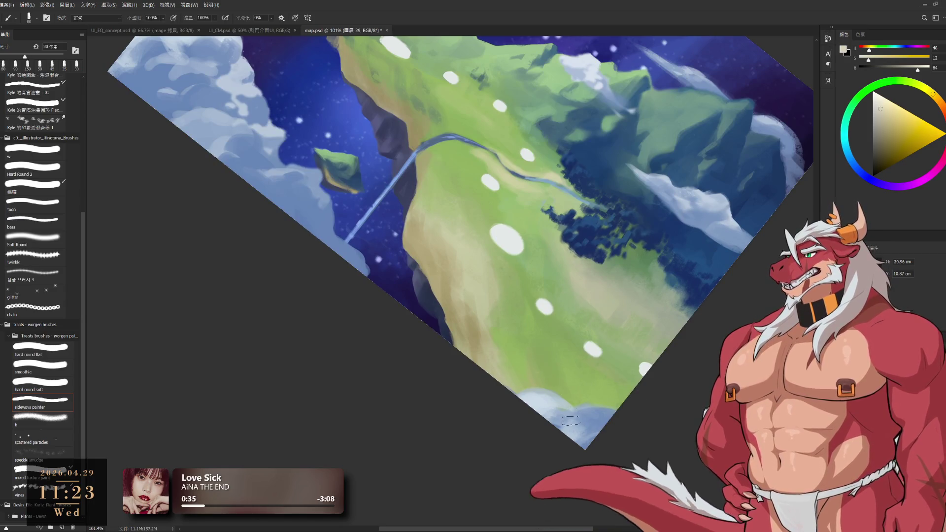
drag(570, 420, 586, 405)
key(e)
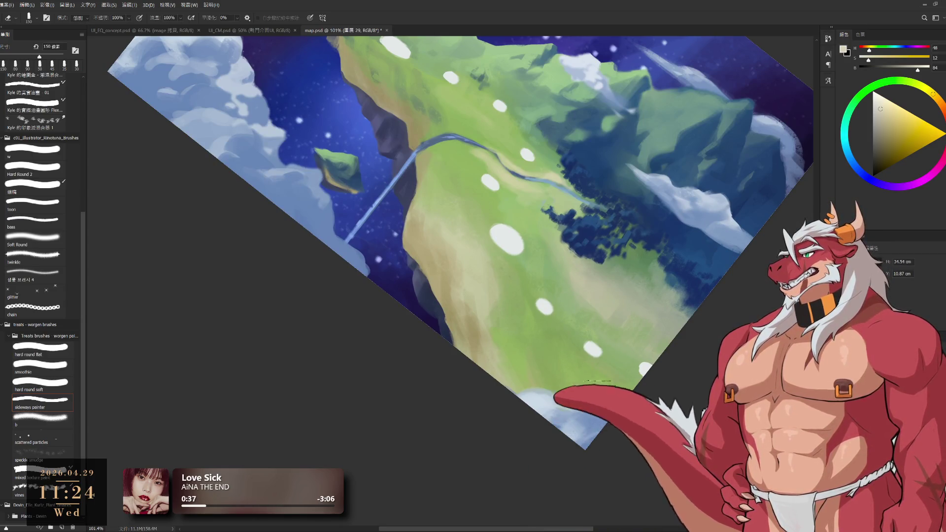
key(b)
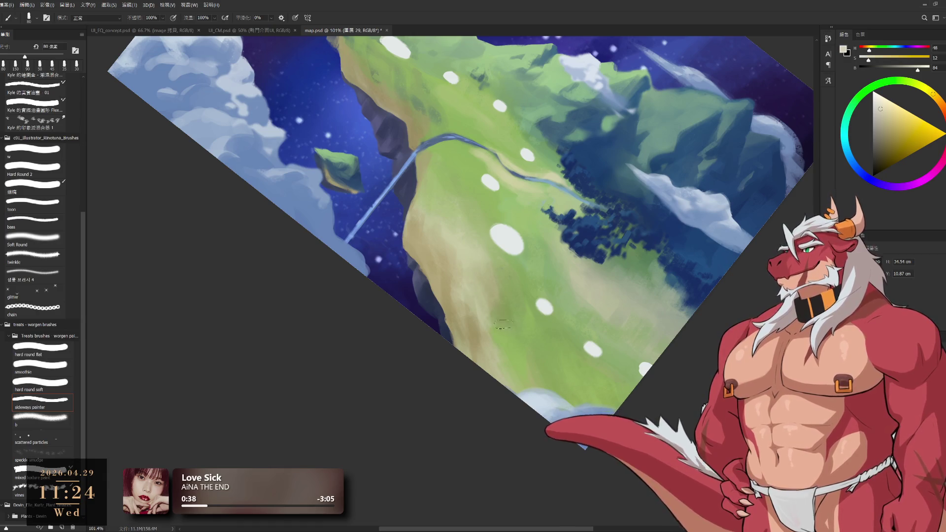
key(e)
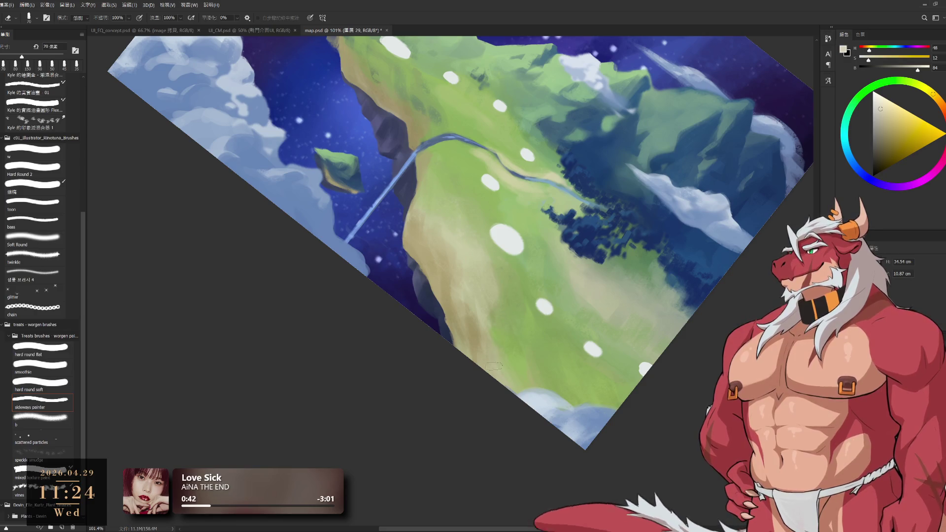
key(b)
key(e)
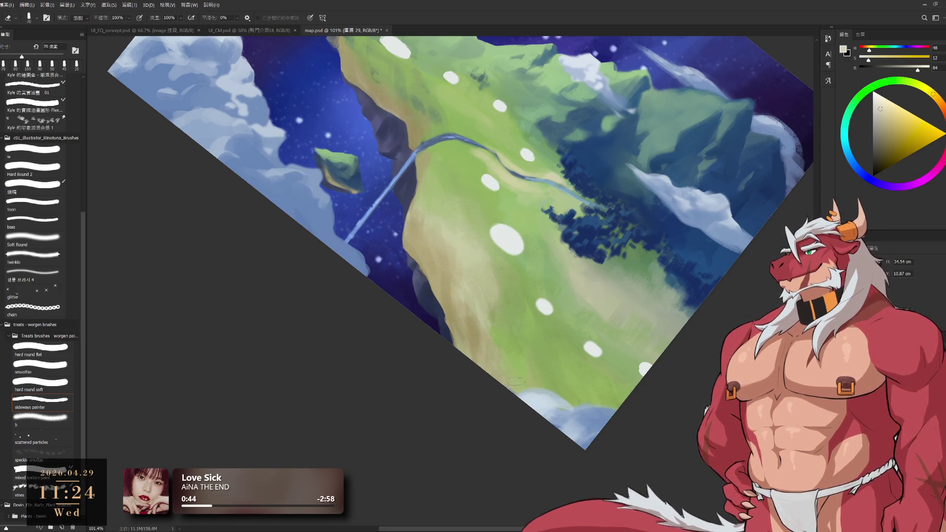
- Straighten and zoom the view on the river slope, then paint darker green shading with a smaller brush
scroll(526, 331, up, 5)
drag(525, 330, 531, 316)
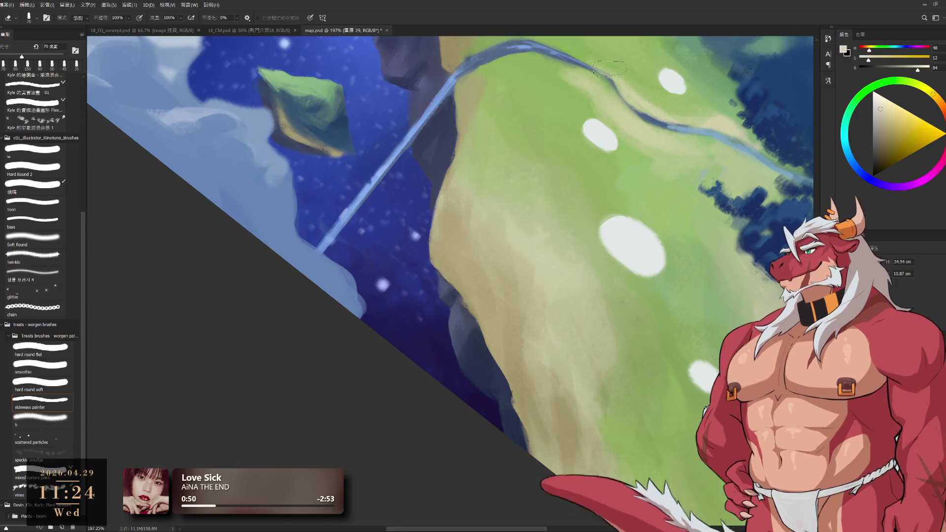
drag(609, 68, 600, 282)
key(b)
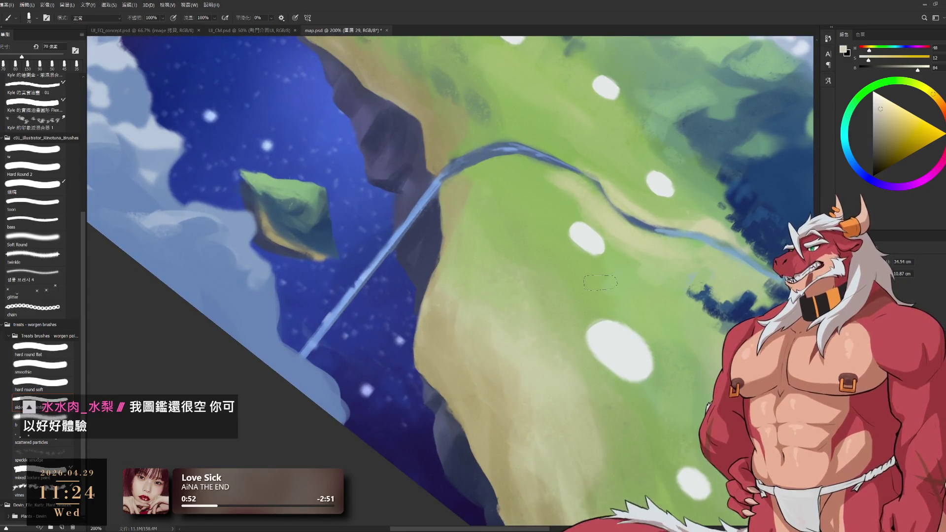
key(r)
mouse_move(523, 239)
mouse_down()
mouse_move(448, 274)
mouse_move(552, 313)
mouse_up()
mouse_move(582, 407)
mouse_down()
mouse_move(538, 338)
mouse_move(587, 277)
mouse_up()
key(bracketleft)
key(bracketleft)
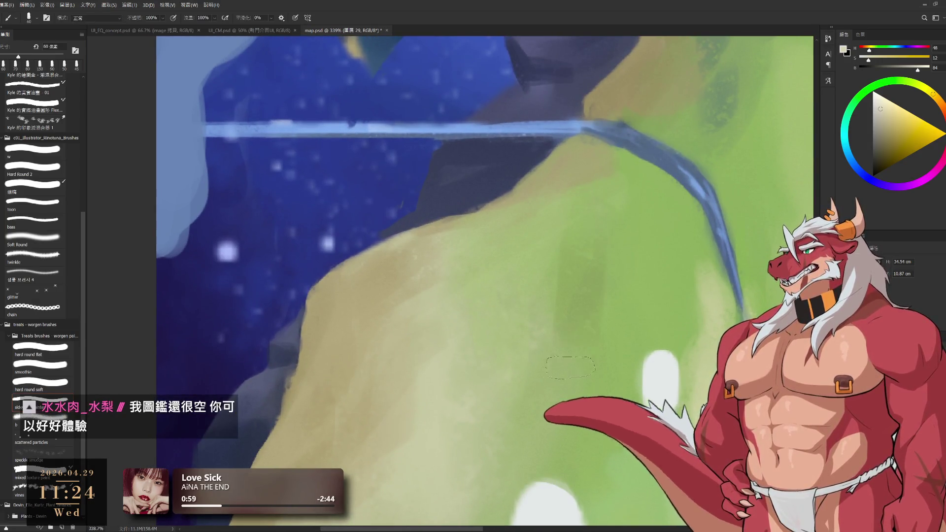
drag(554, 302, 551, 332)
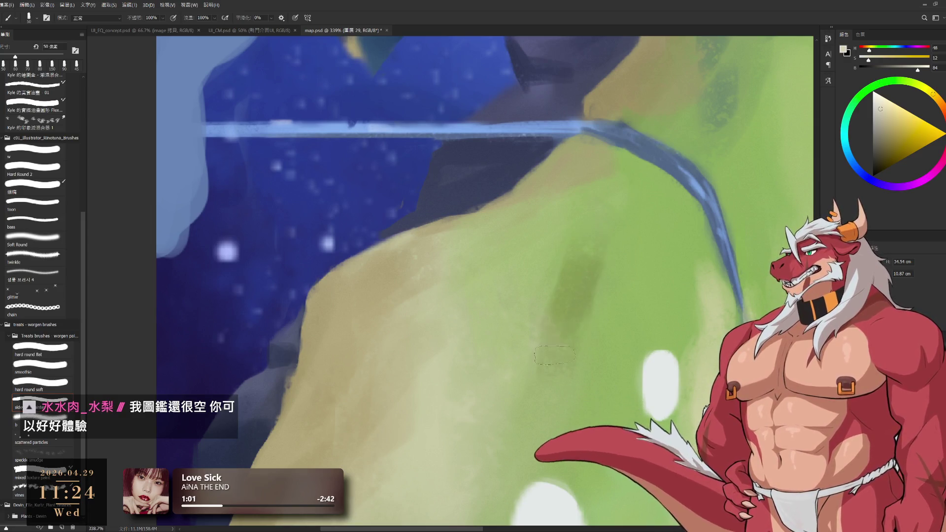
key(e)
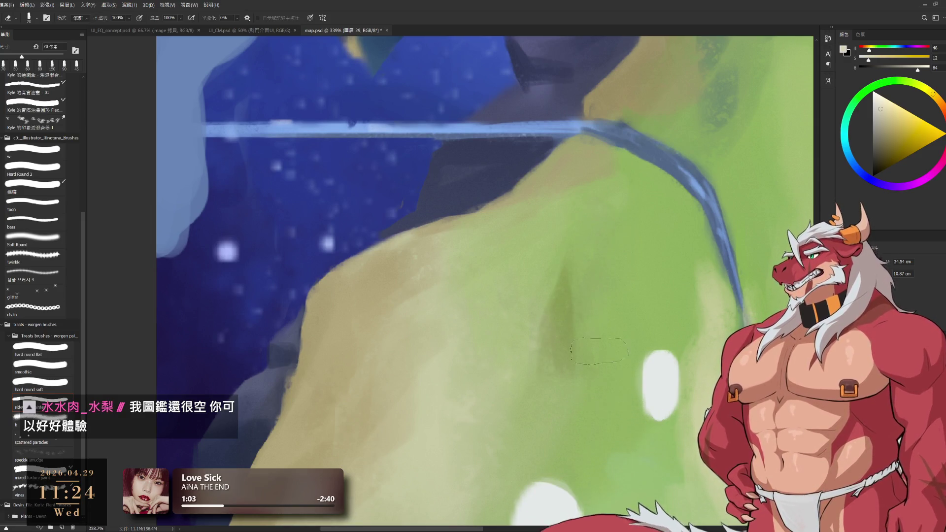
key(b)
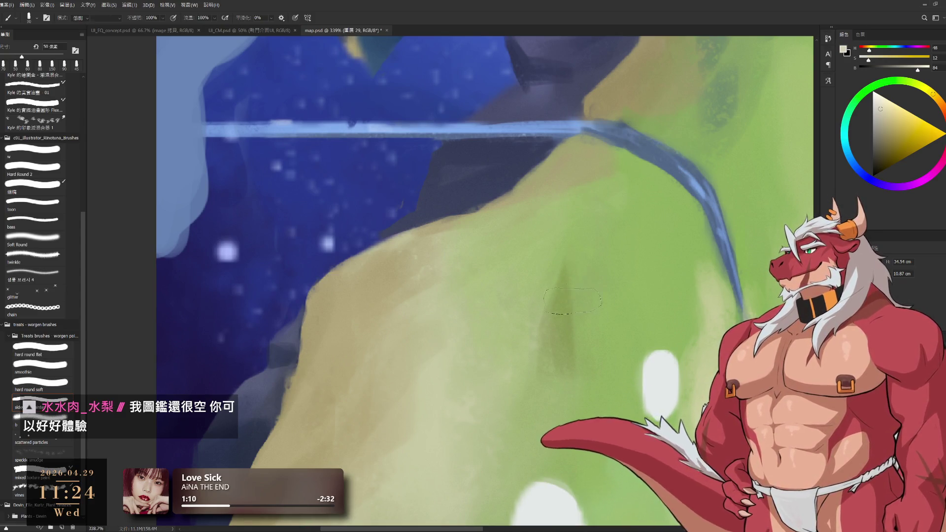
- Adjust the brush size and move to the slope below the river bend with the Eraser ready
scroll(574, 246, right, 4)
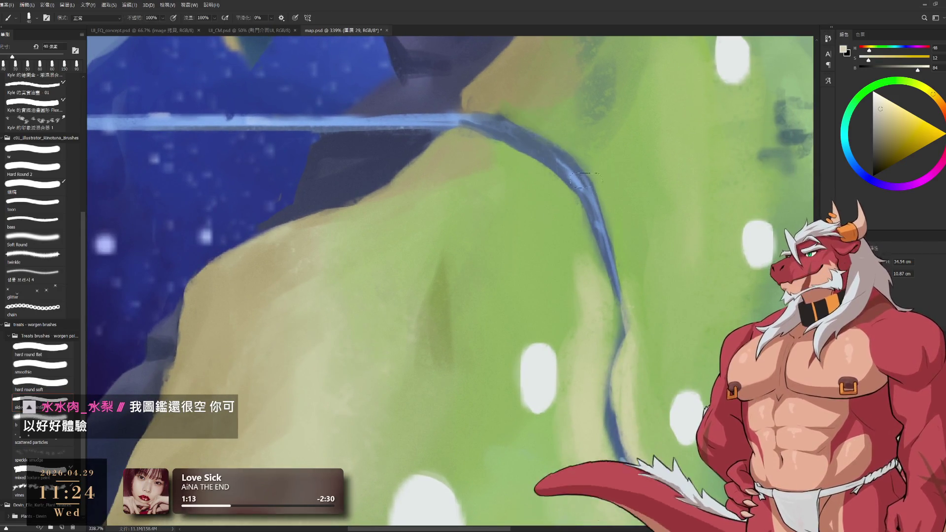
key(bracketleft)
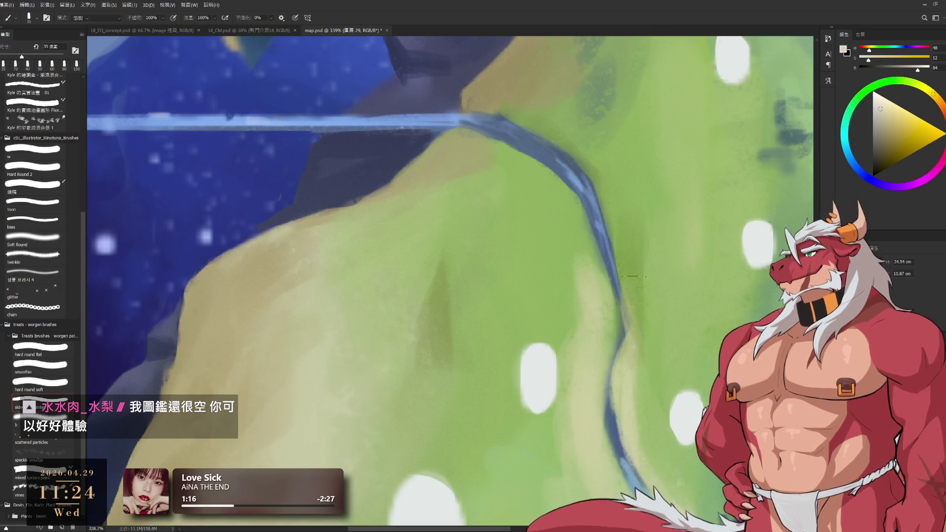
scroll(570, 349, down, 4)
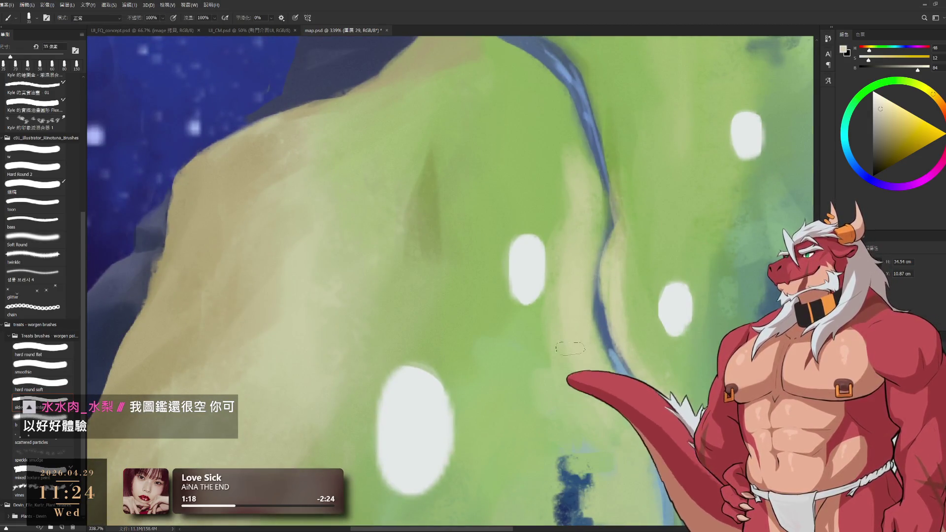
scroll(570, 349, down, 3)
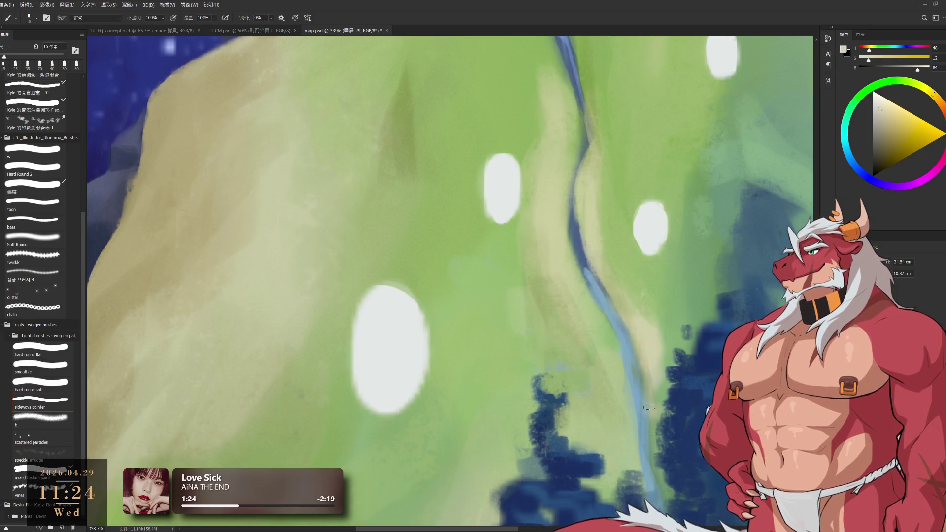
scroll(574, 359, down, 5)
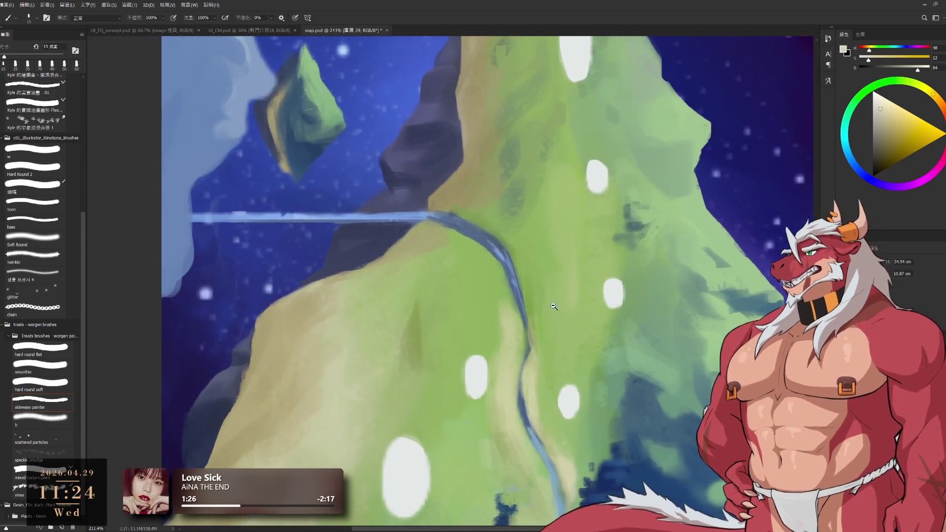
scroll(577, 255, up, 6)
key(bracketright)
key(bracketright)
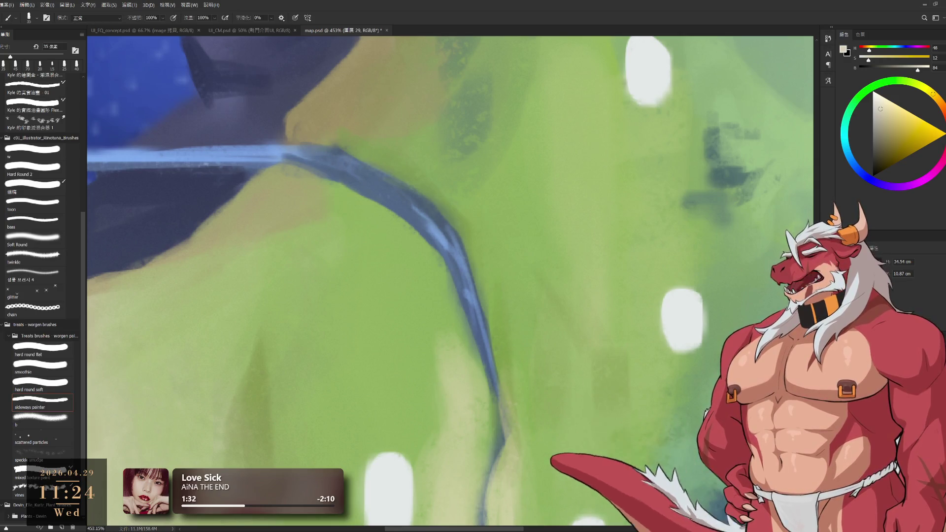
drag(591, 431, 575, 305)
key(e)
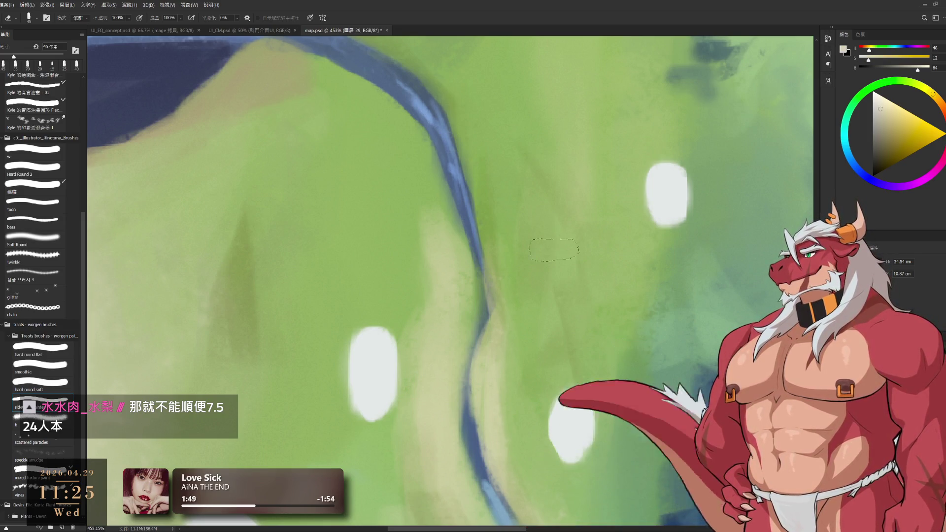
- Zoom out to the upper right slope and alternate brush and eraser strokes along its edge
mouse_move(637, 350)
mouse_down()
mouse_move(481, 348)
mouse_move(447, 243)
mouse_up()
drag(627, 215, 582, 296)
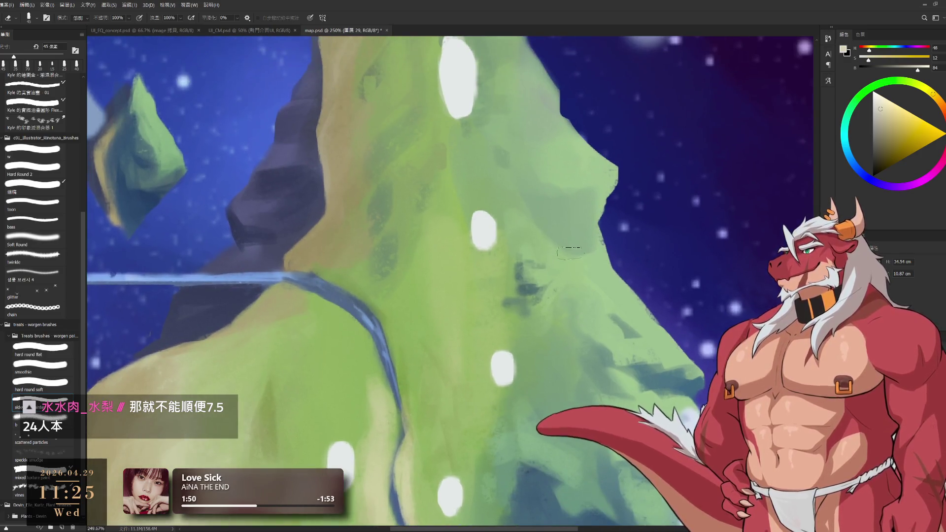
key(b)
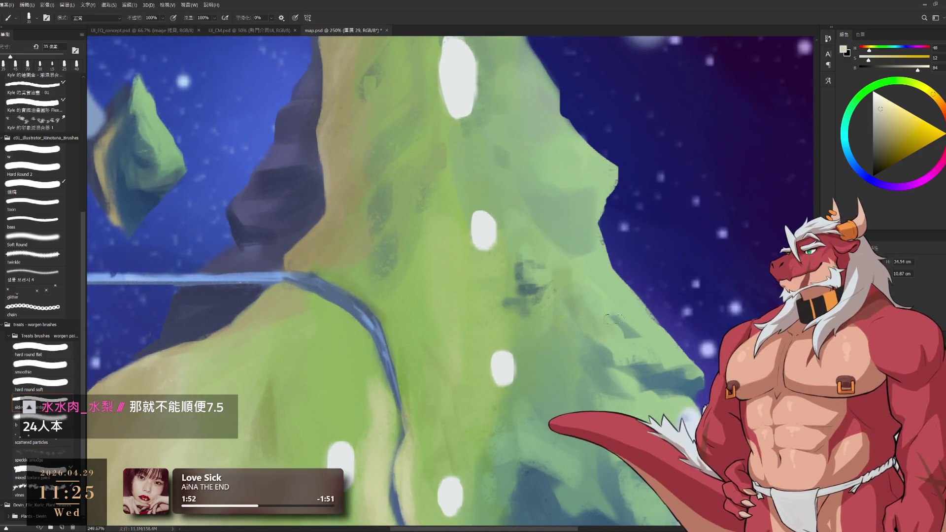
drag(606, 364, 576, 293)
key(e)
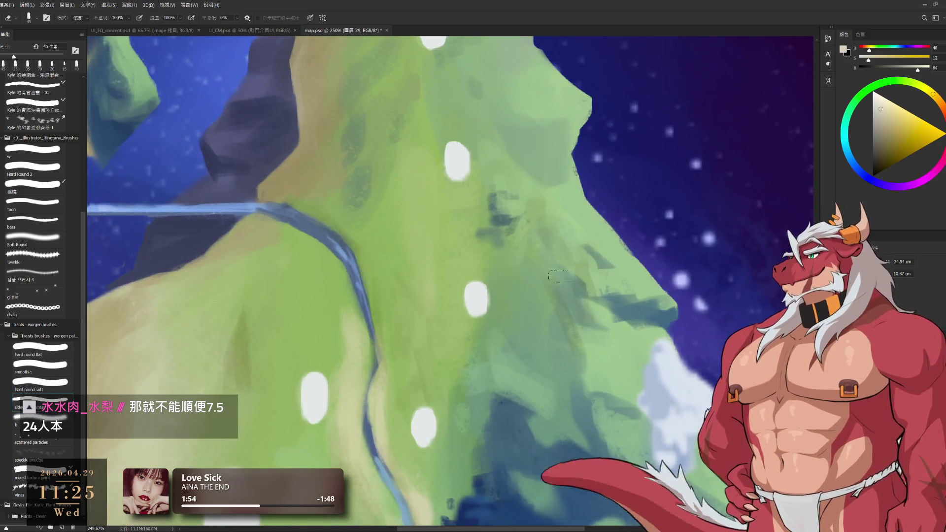
key(b)
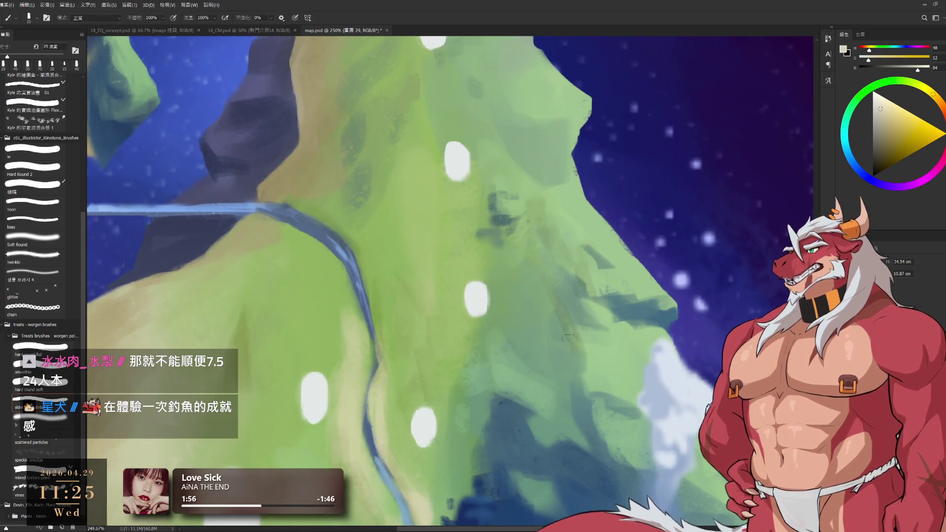
key(e)
key(b)
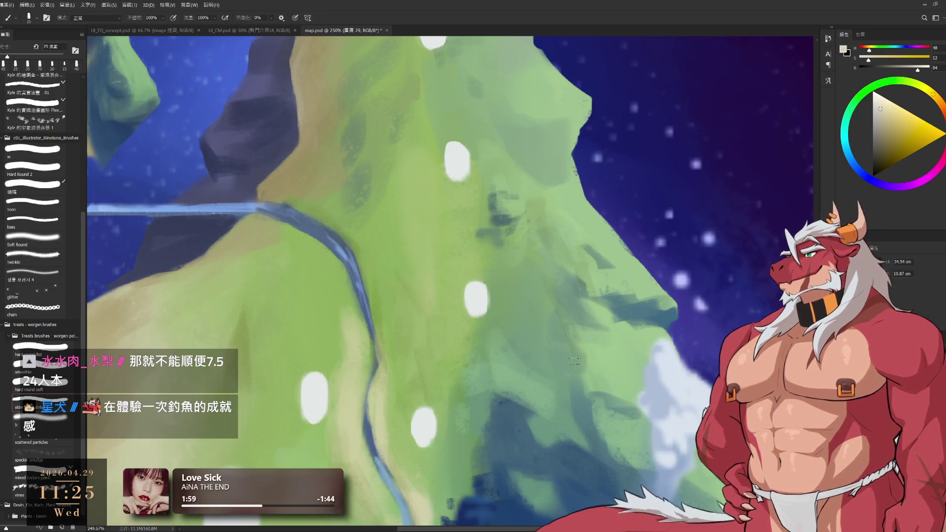
- Enlarge the brush and keep texturing the slope beside the waterfall cloud and lower down
key(bracketright)
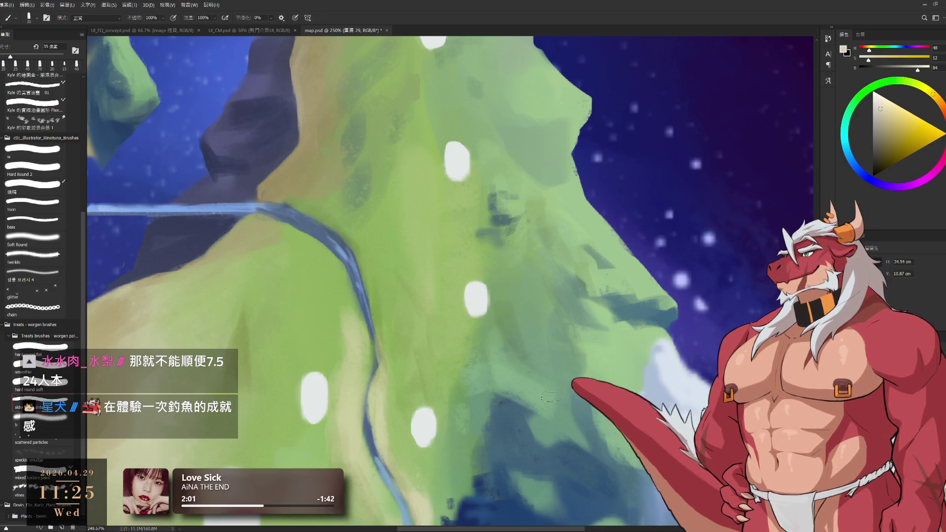
key(e)
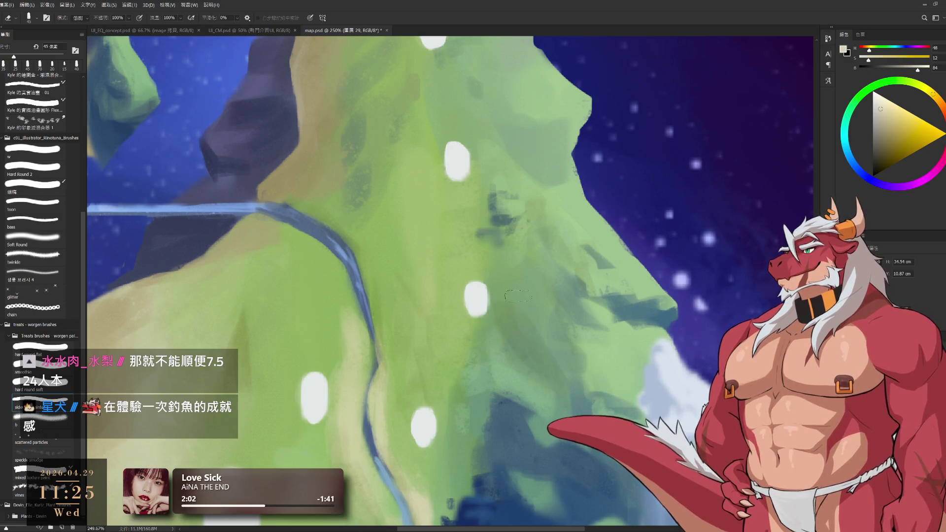
drag(515, 243, 491, 206)
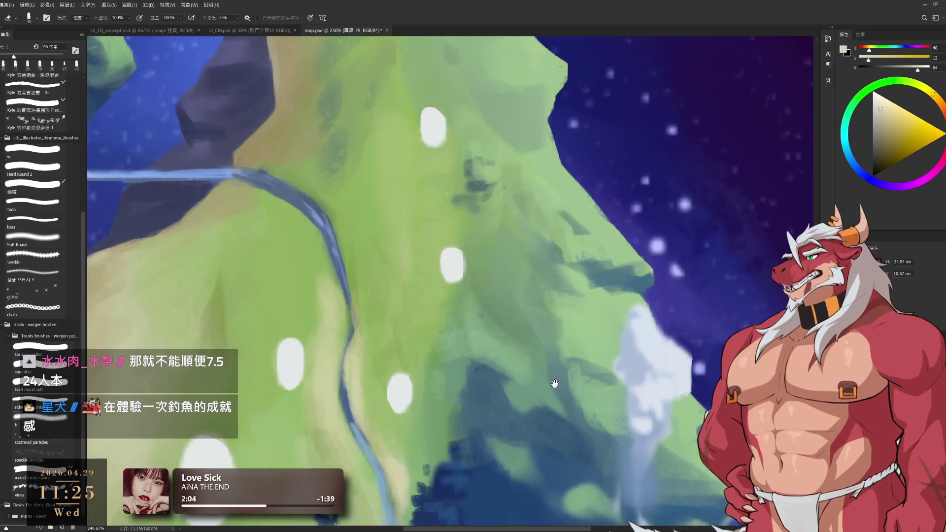
key(b)
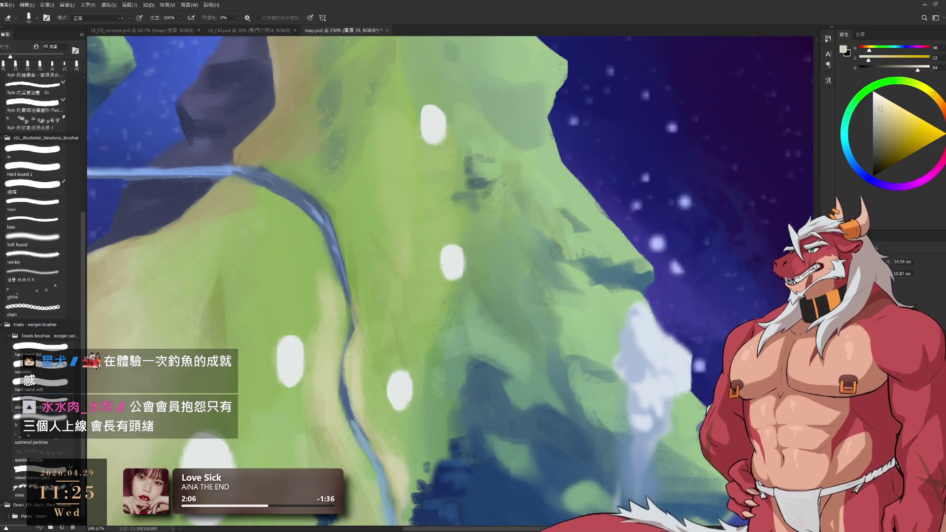
drag(543, 413, 545, 364)
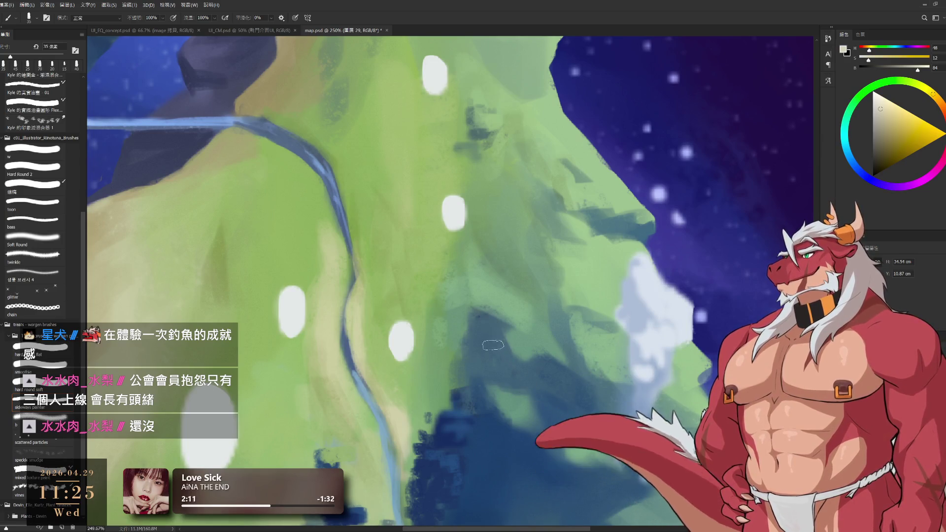
key(e)
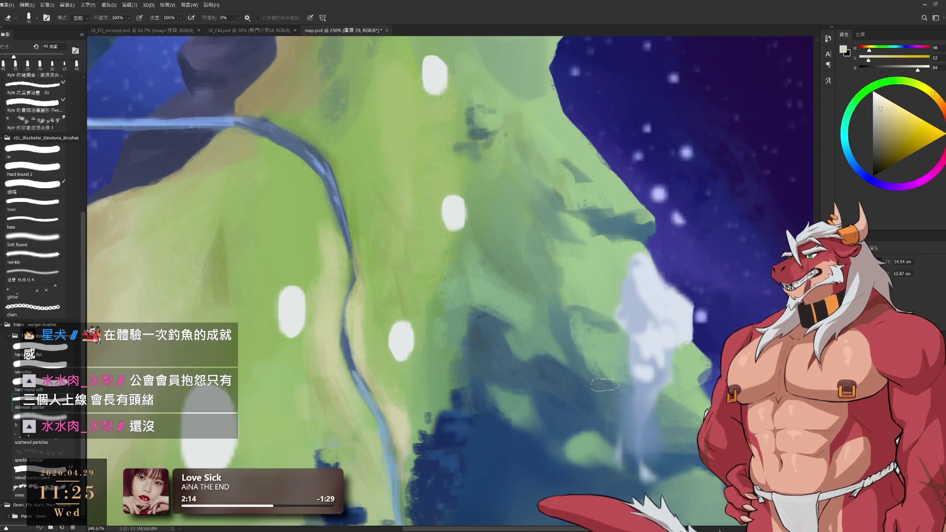
key(b)
drag(613, 354, 545, 324)
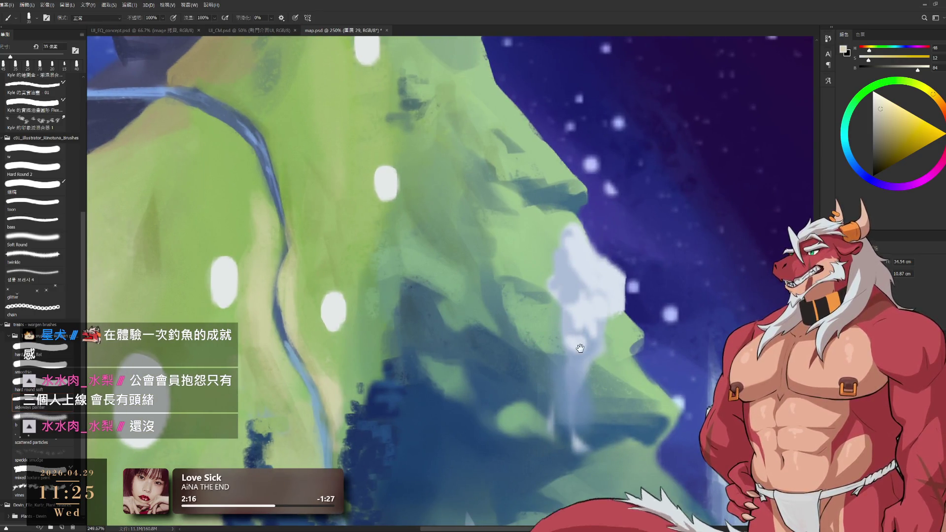
- Pan across the mountain slope, switch to the Eraser, and zoom out to see the whole map
scroll(580, 348, up, 3)
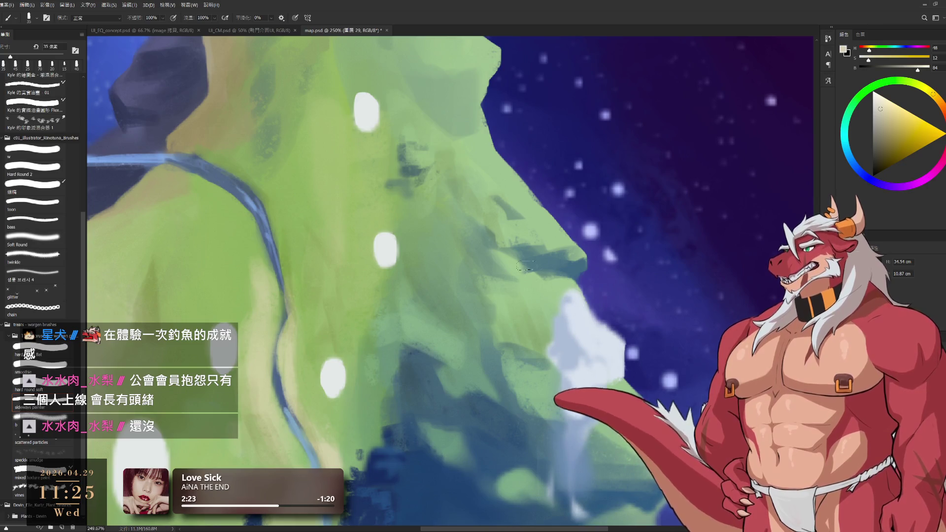
drag(533, 252, 556, 383)
drag(492, 265, 509, 294)
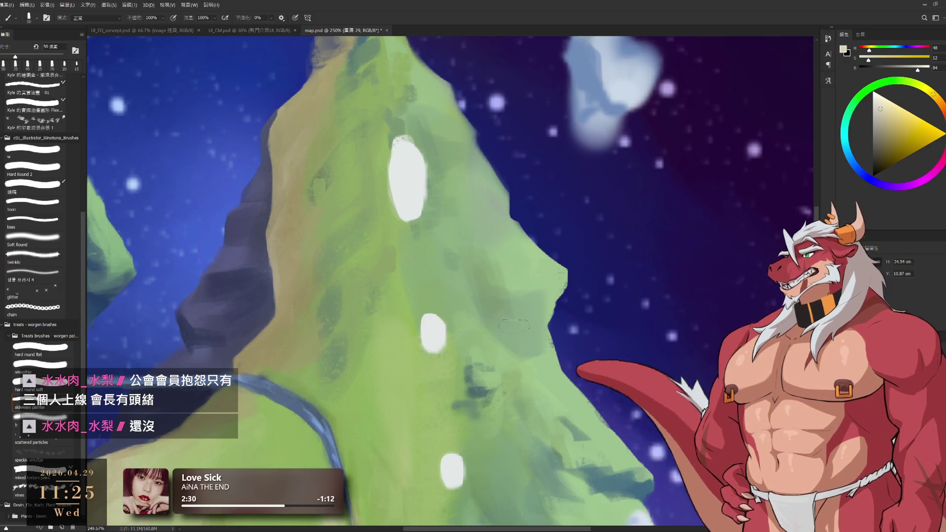
key(e)
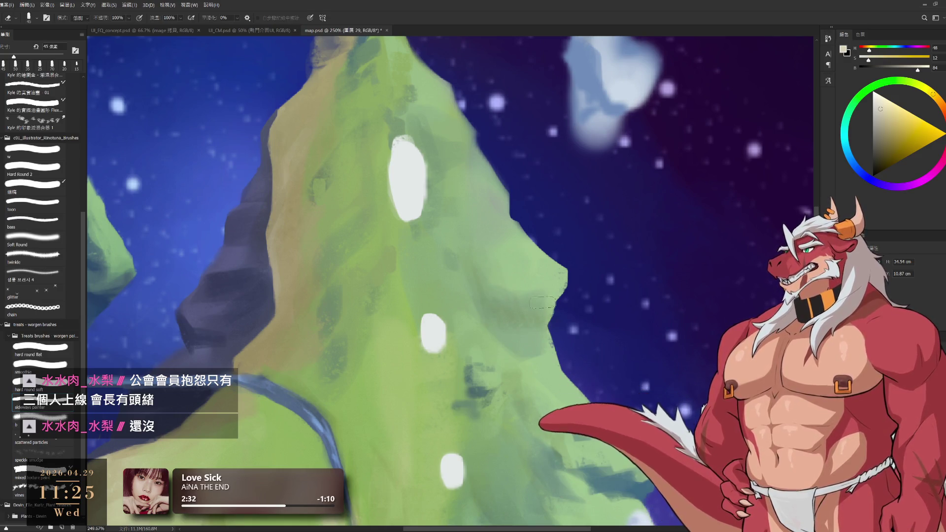
drag(560, 241, 517, 217)
scroll(567, 367, up, 5)
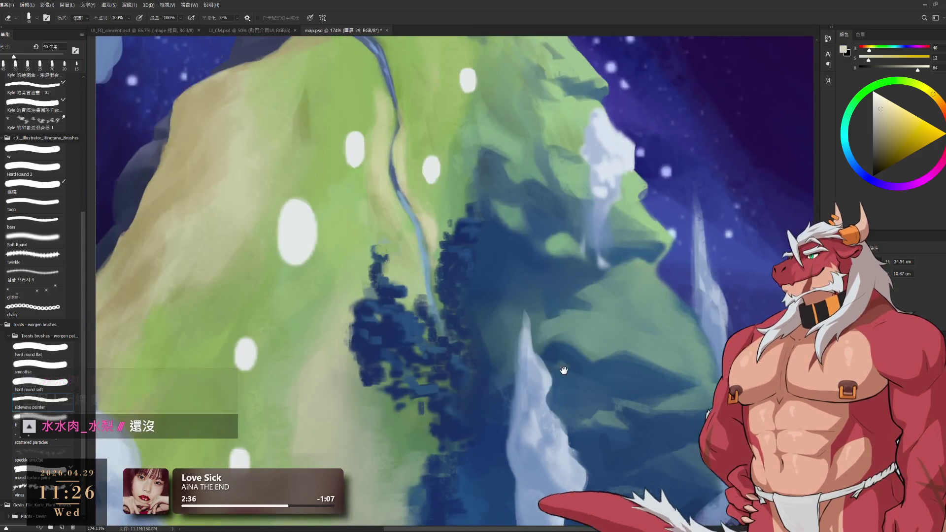
key(b)
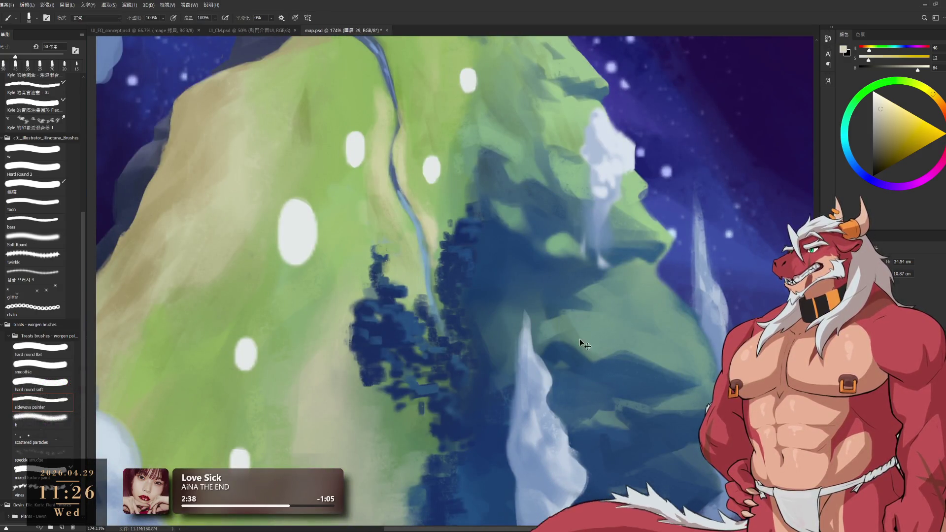
key(bracketright)
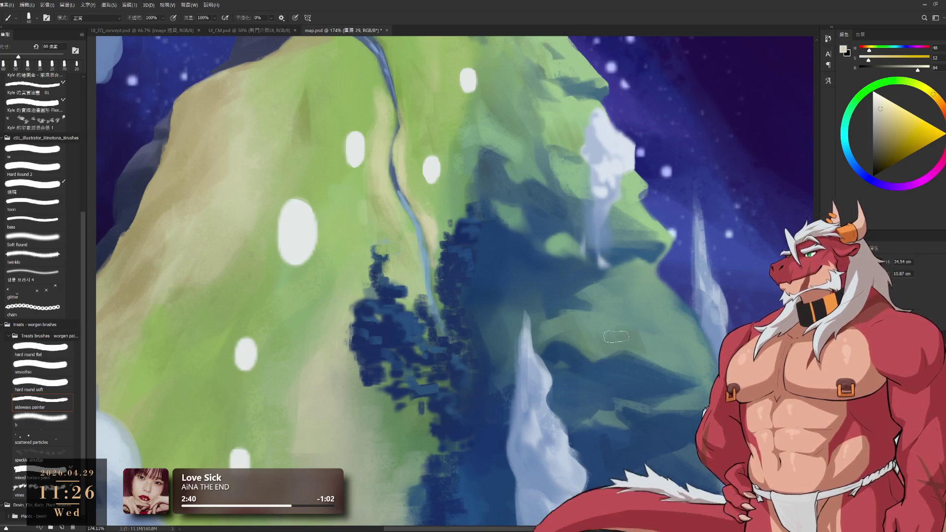
key(e)
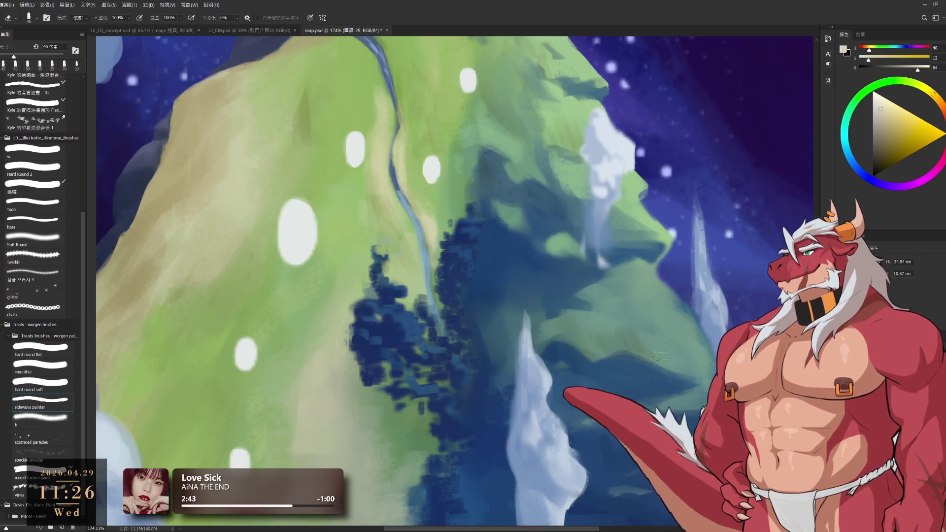
key(b)
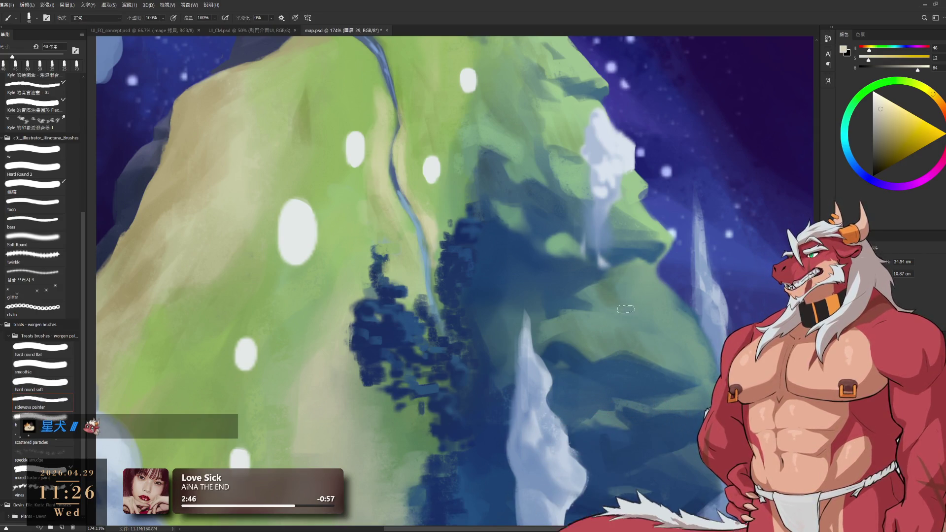
key(e)
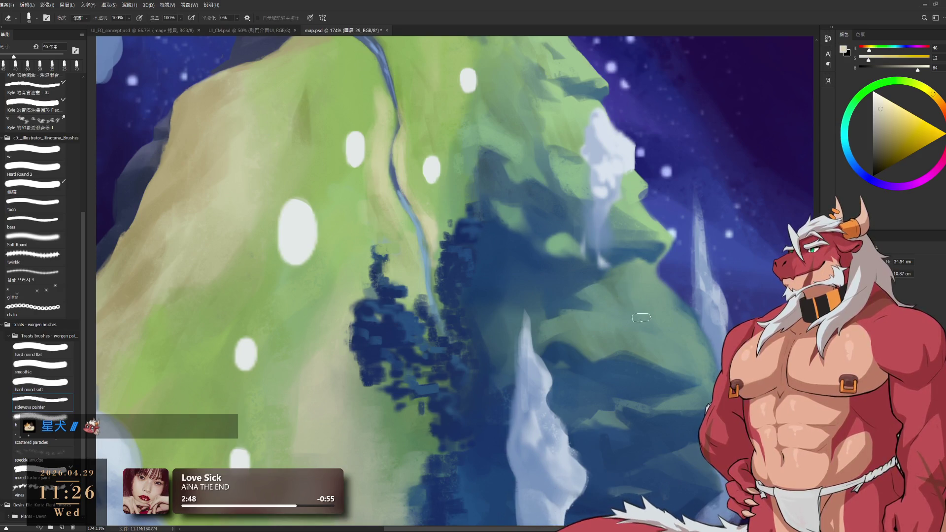
key(b)
drag(682, 366, 640, 301)
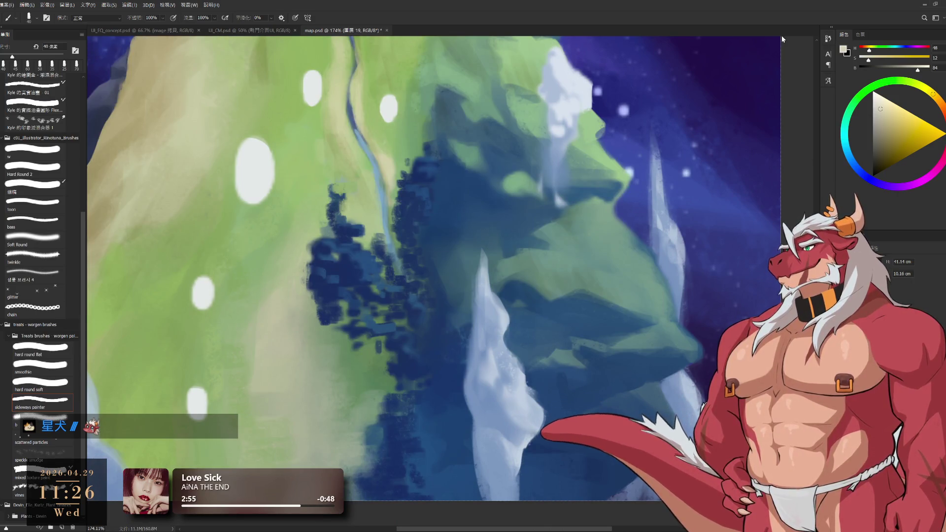
key(r)
mouse_move(554, 413)
mouse_down()
mouse_move(640, 389)
mouse_move(679, 362)
mouse_up()
- Zoom in on the cliff and paint sampled green along the ridge edge with a smaller brush
scroll(675, 296, up, 3)
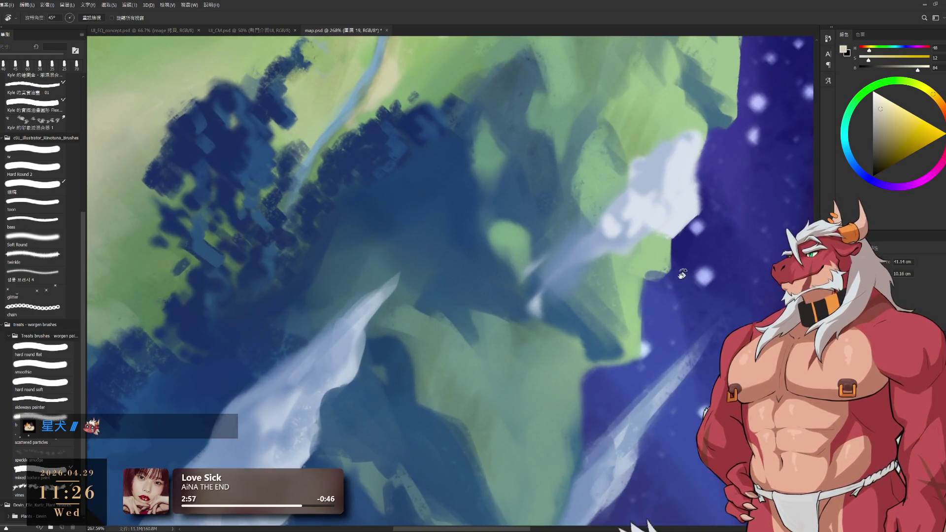
key(e)
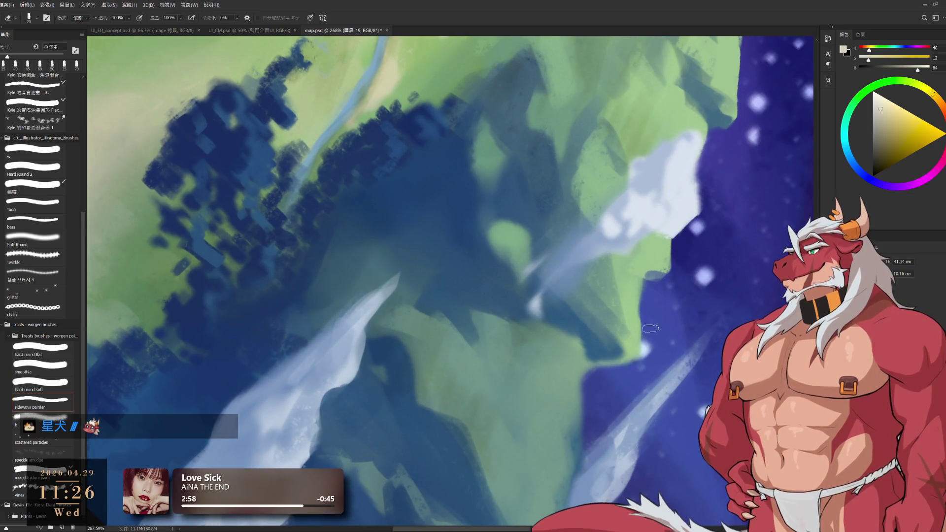
key(b)
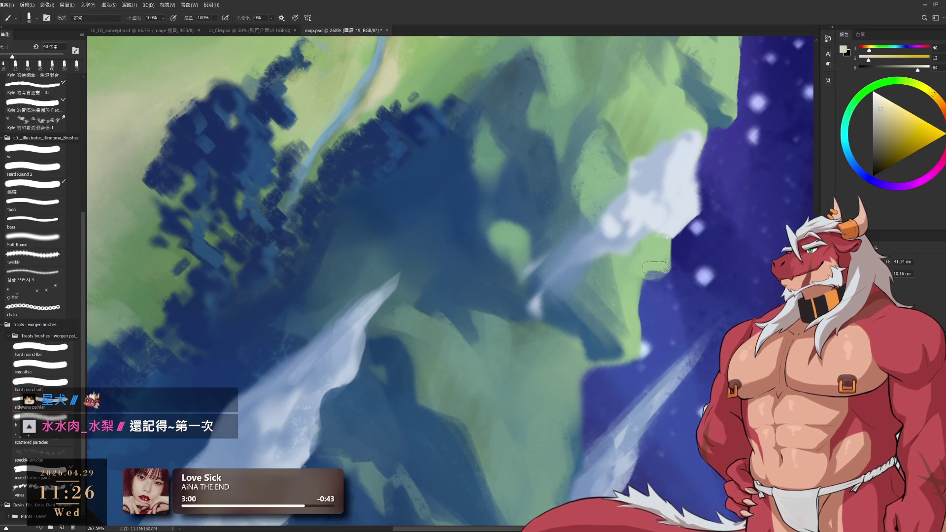
alt+click(653, 264)
key(bracketleft)
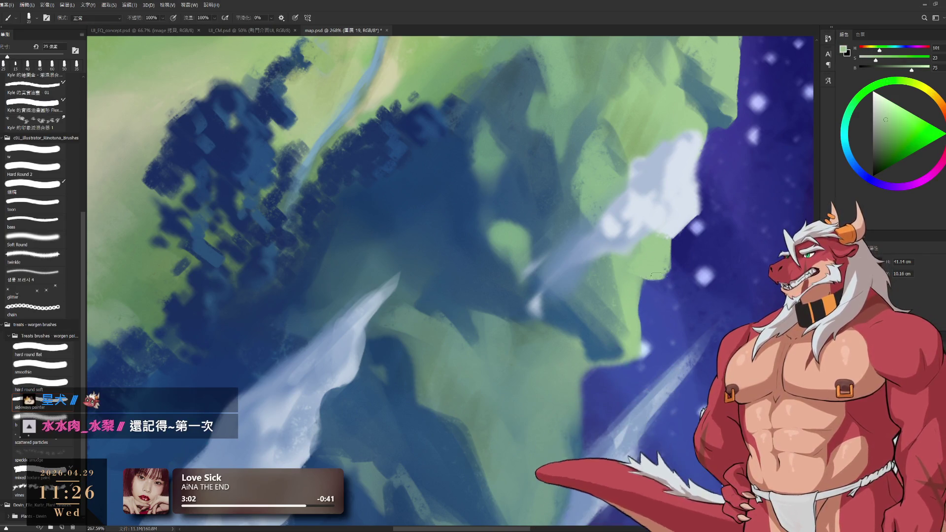
drag(666, 276, 660, 260)
- Darken the green ridge edge with grey-teal at 20 px, then resample lighter ridge greens
key(bracketleft)
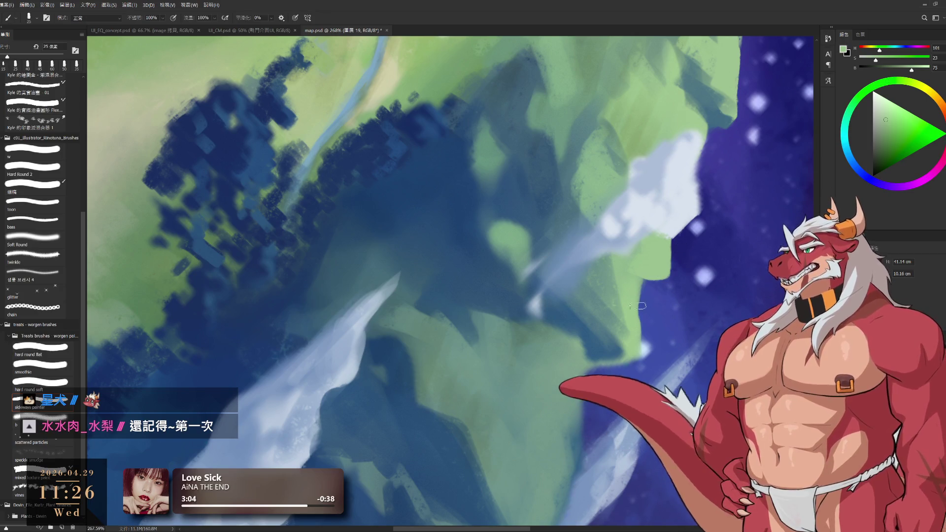
alt+click(602, 303)
drag(622, 251, 640, 268)
alt+click(641, 265)
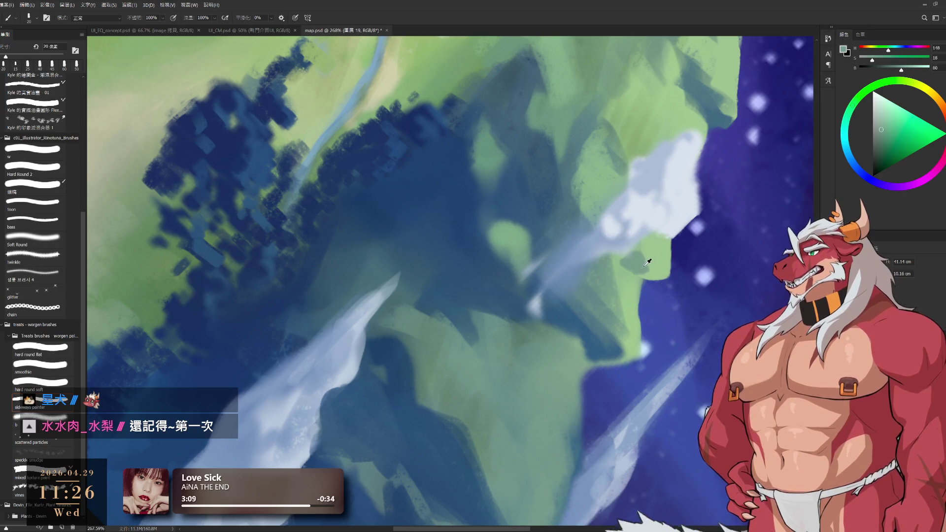
alt+click(636, 265)
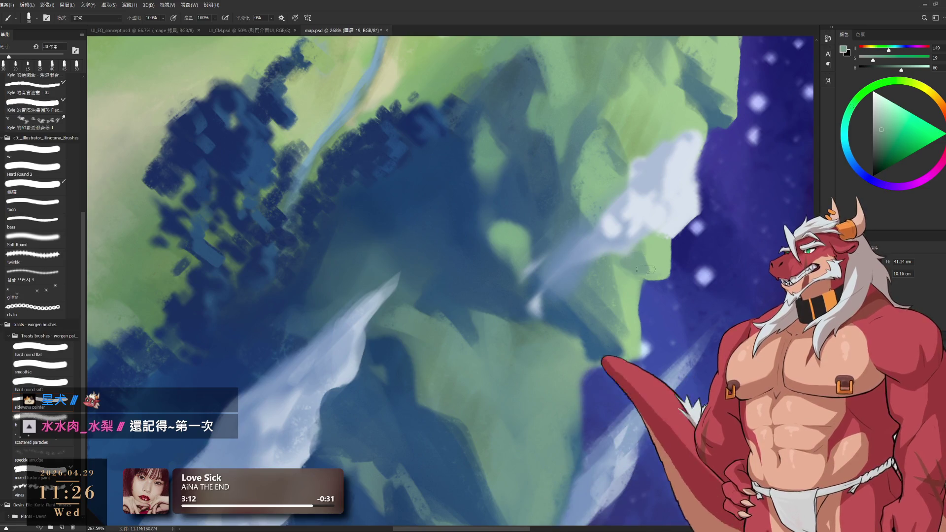
alt+click(659, 265)
key(bracketleft)
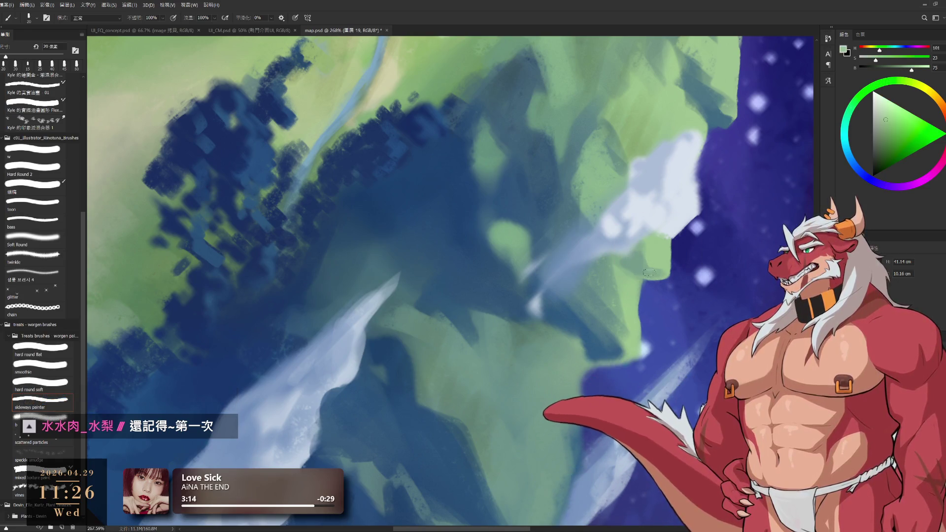
- Erase toward the cliffs below the ridge and resample a colour with a 20 px brush
key(e)
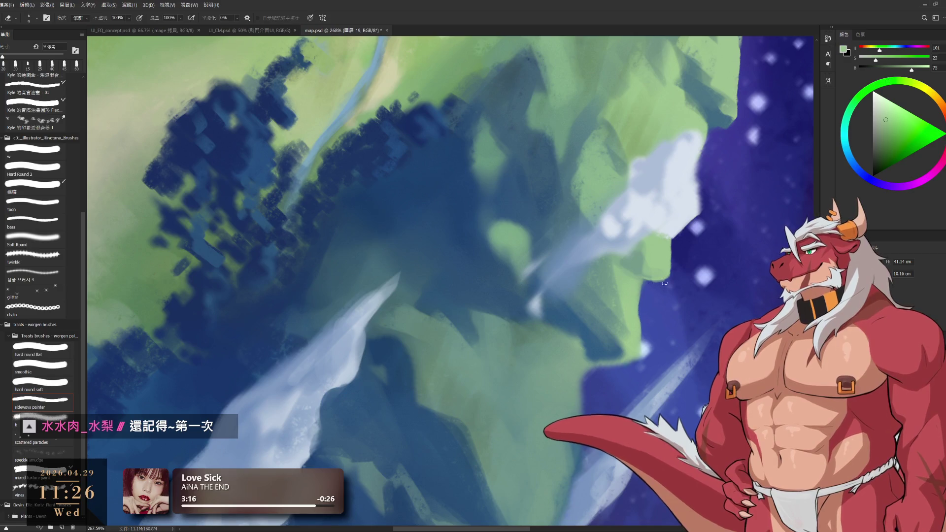
drag(643, 327, 632, 261)
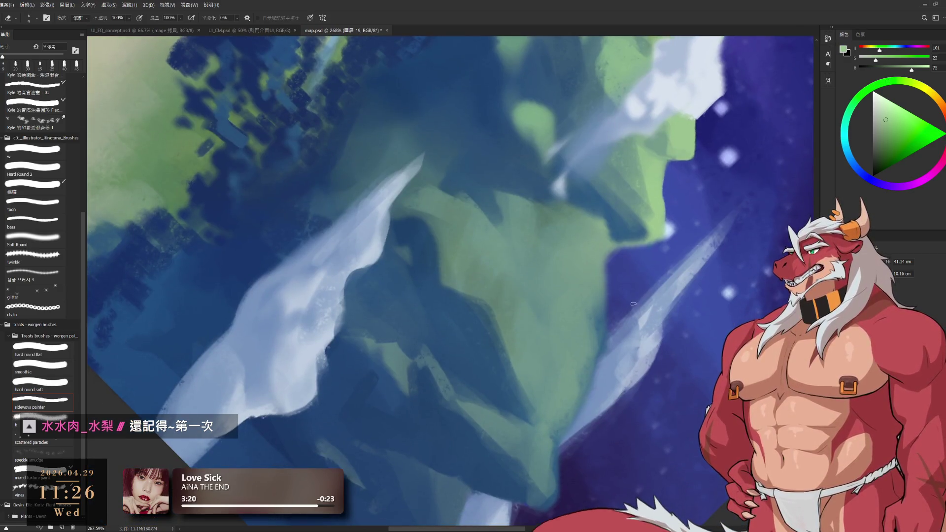
key(b)
alt+click(595, 259)
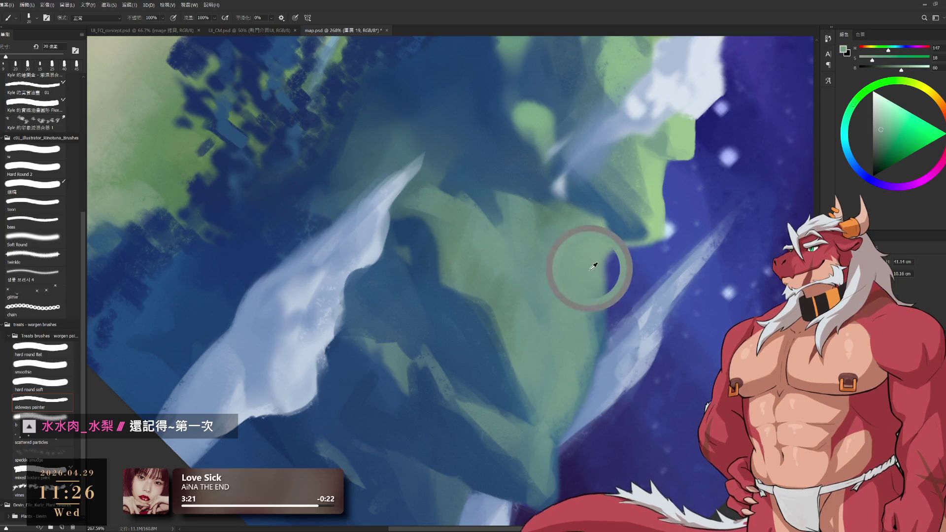
key(bracketright)
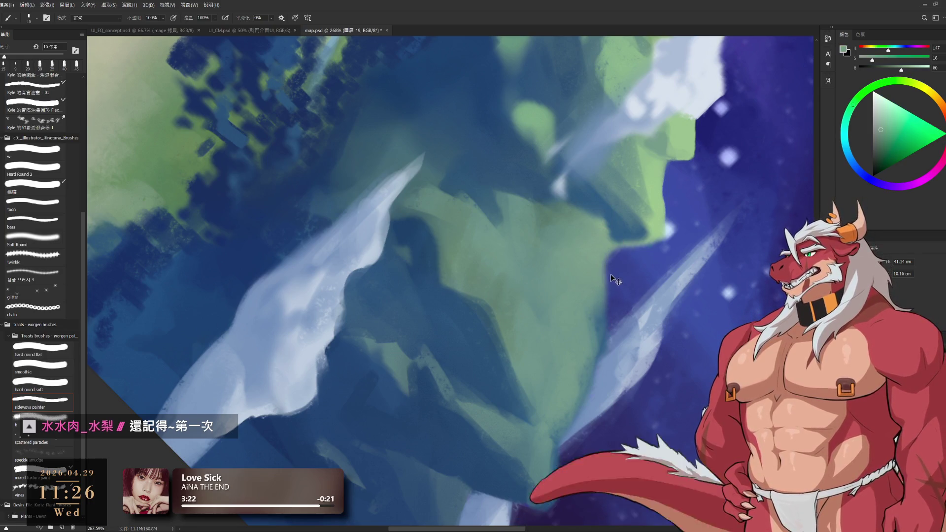
- Sample the cliff's shadow blue and face green, settling the brush at 25 px
key(e)
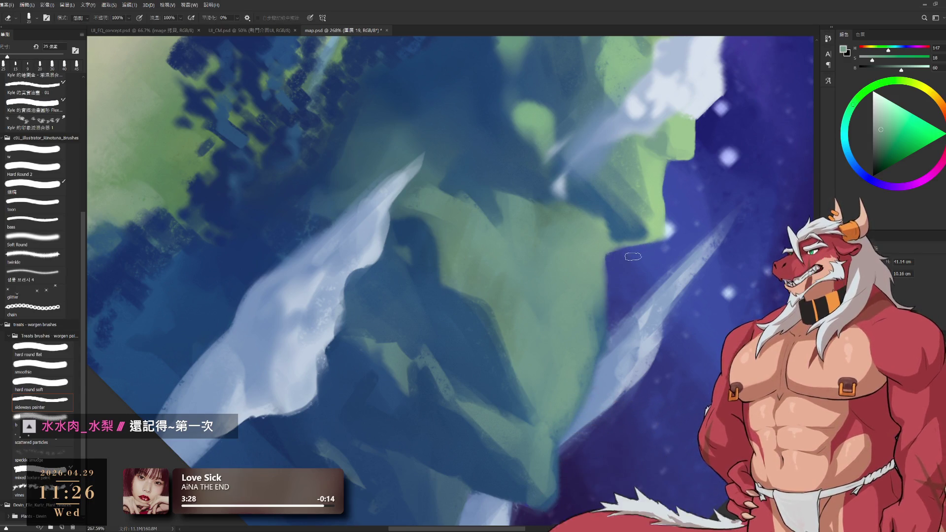
key(b)
alt+click(616, 227)
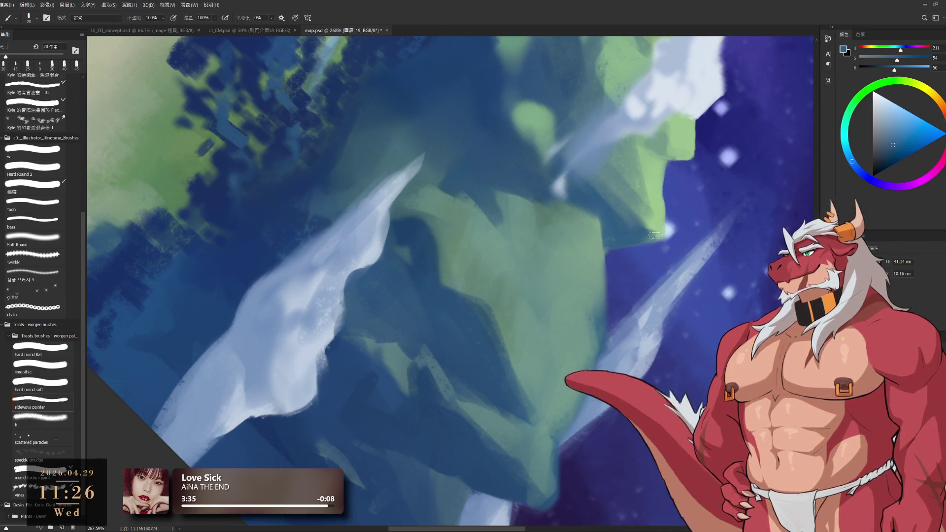
alt+click(649, 224)
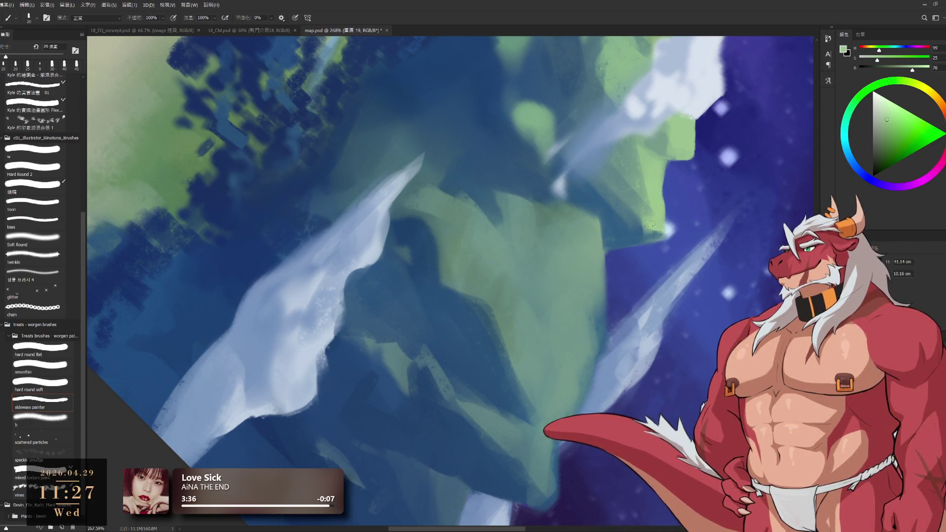
key(bracketright)
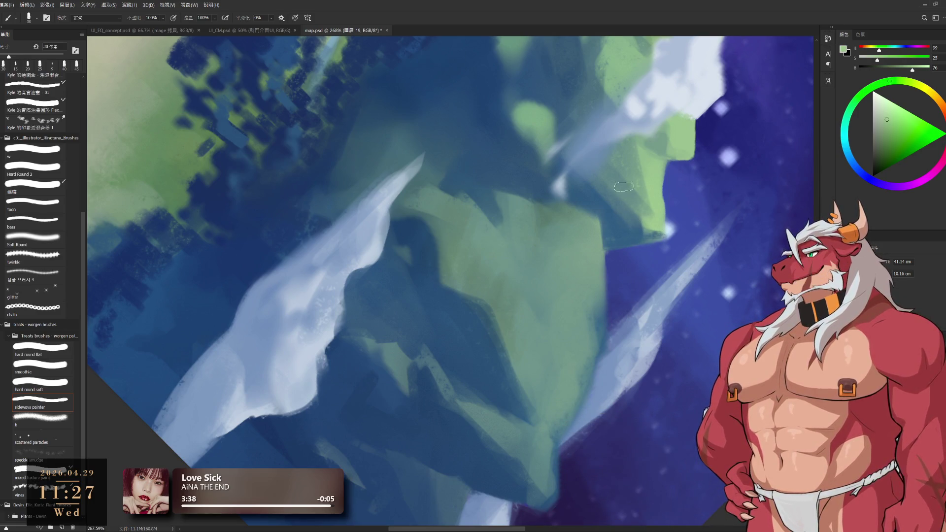
key(bracketleft)
key(bracketleft)
key(bracketleft)
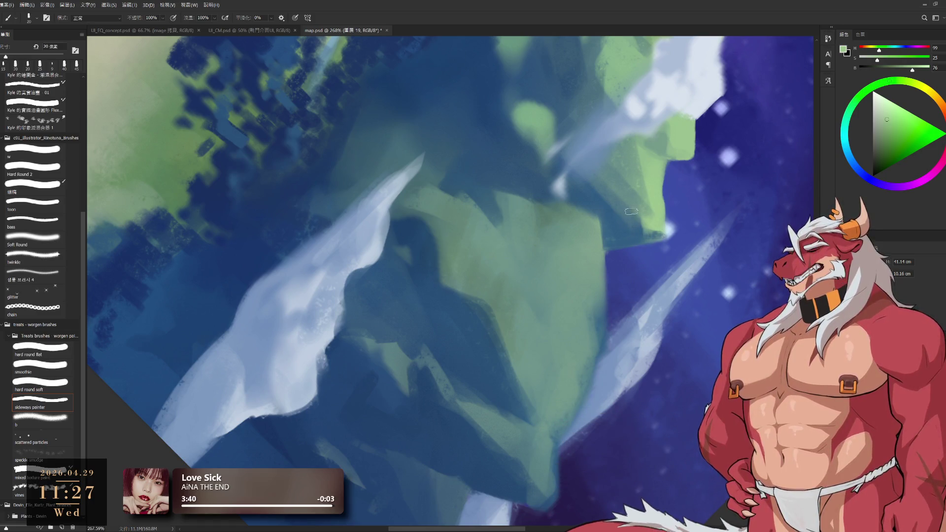
key(bracketright)
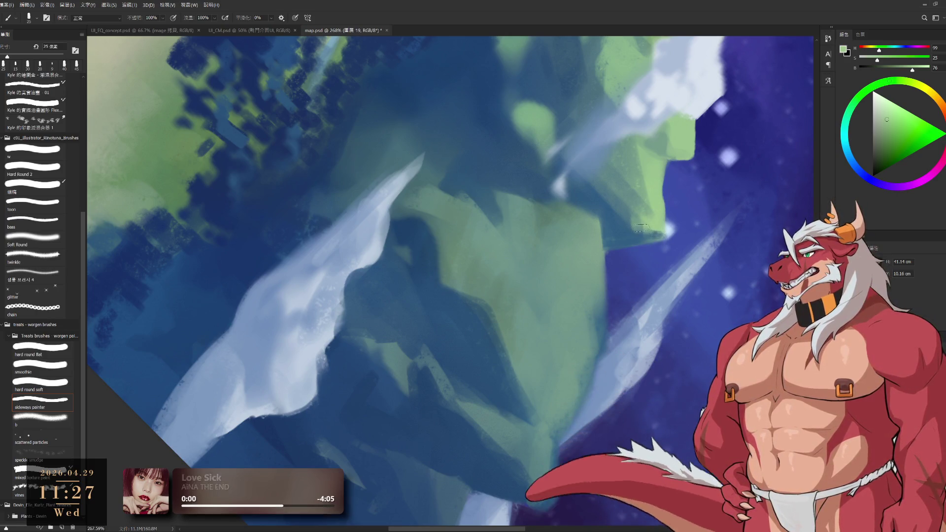
- Trim the cloud streak edges toward the upper right mountain with a 20–25 px eraser
key(e)
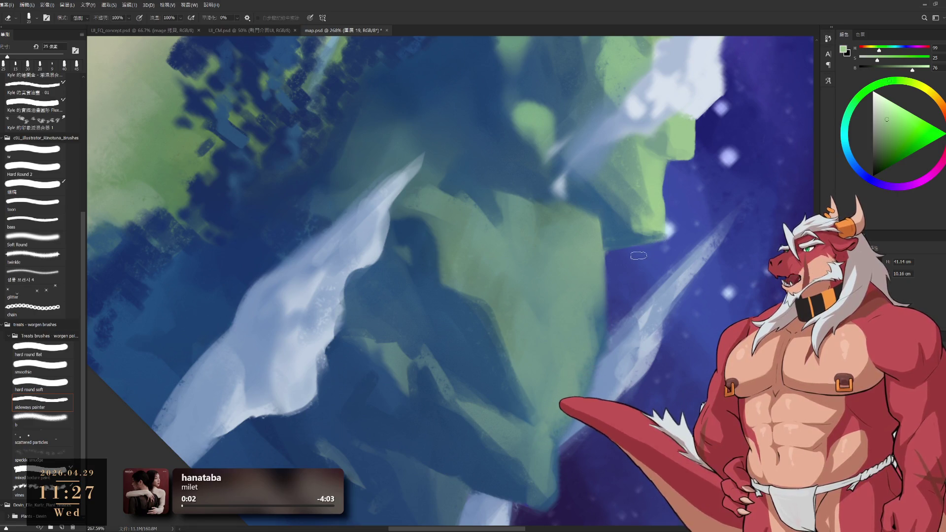
key(z)
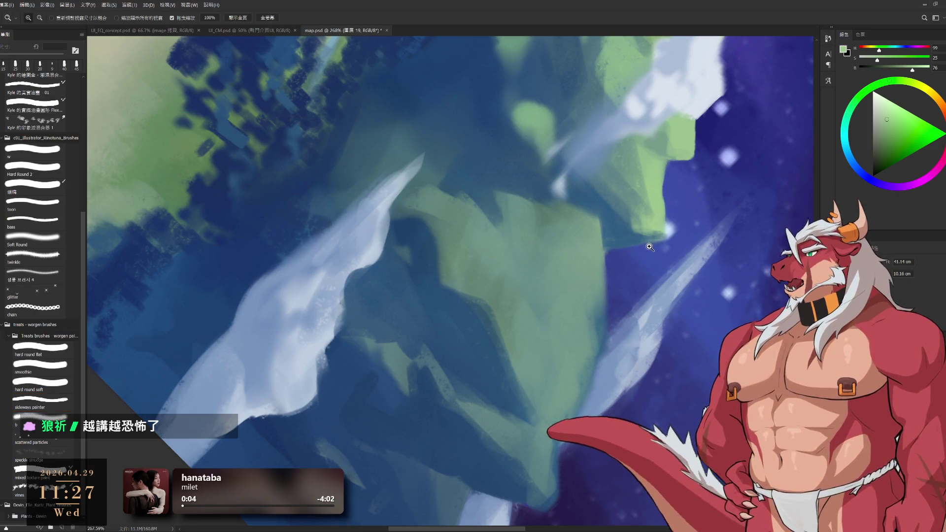
key(e)
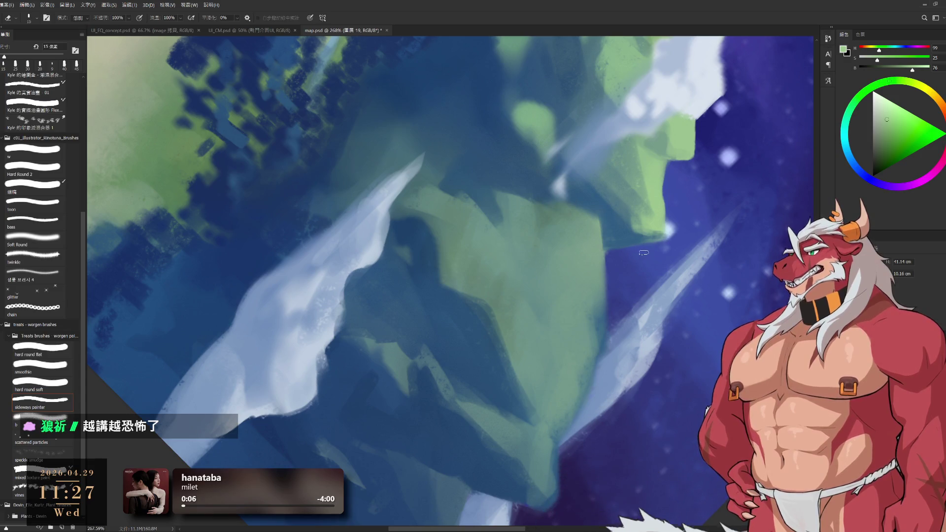
drag(629, 281, 665, 244)
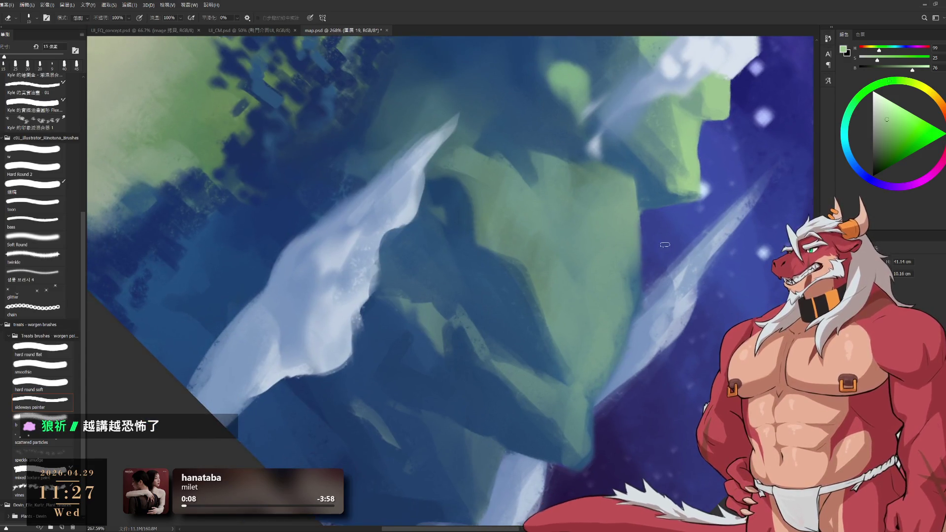
key(bracketright)
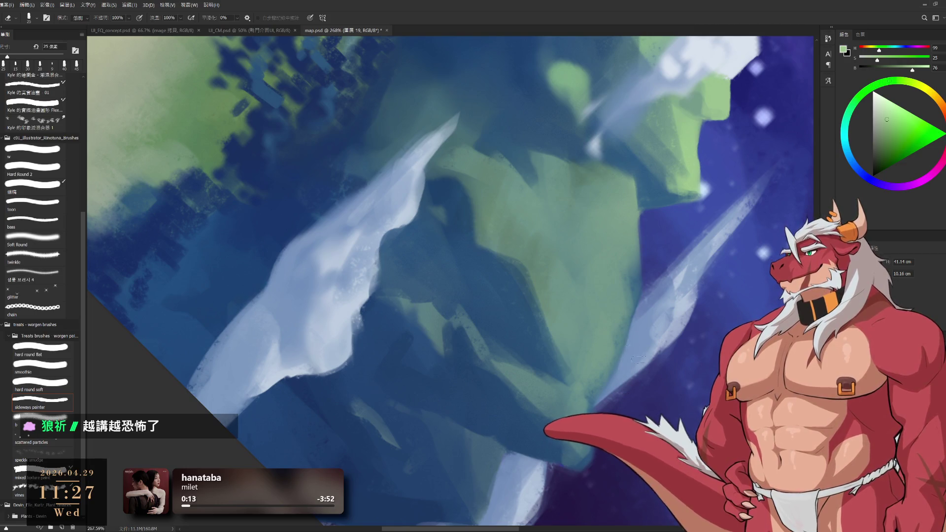
key(bracketleft)
mouse_move(611, 425)
mouse_down()
mouse_move(636, 322)
mouse_move(433, 142)
mouse_move(619, 154)
mouse_move(607, 314)
mouse_move(609, 270)
mouse_move(655, 244)
mouse_move(640, 232)
mouse_up()
- Rotate the view onto the peaks and sample the mountain's dark blue
key(r)
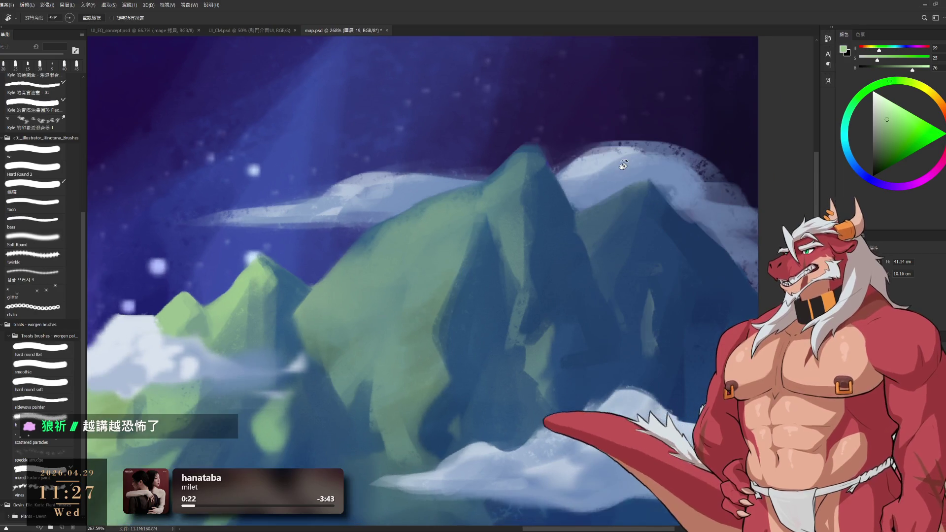
key(b)
mouse_move(557, 182)
mouse_down()
mouse_move(570, 243)
mouse_move(591, 245)
mouse_move(575, 235)
mouse_up()
alt+click(566, 248)
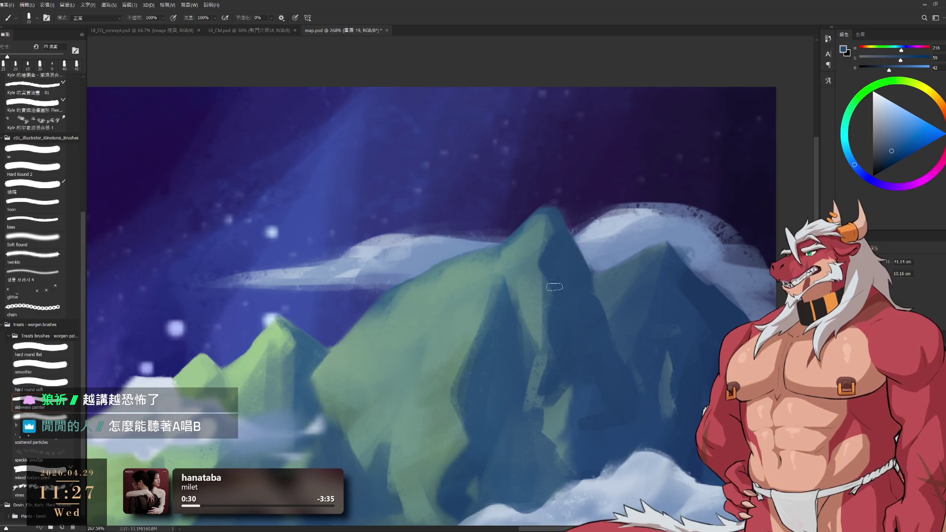
- Erase the shadow faces with a 15 then 10 px eraser, tilting the canvas further
key(e)
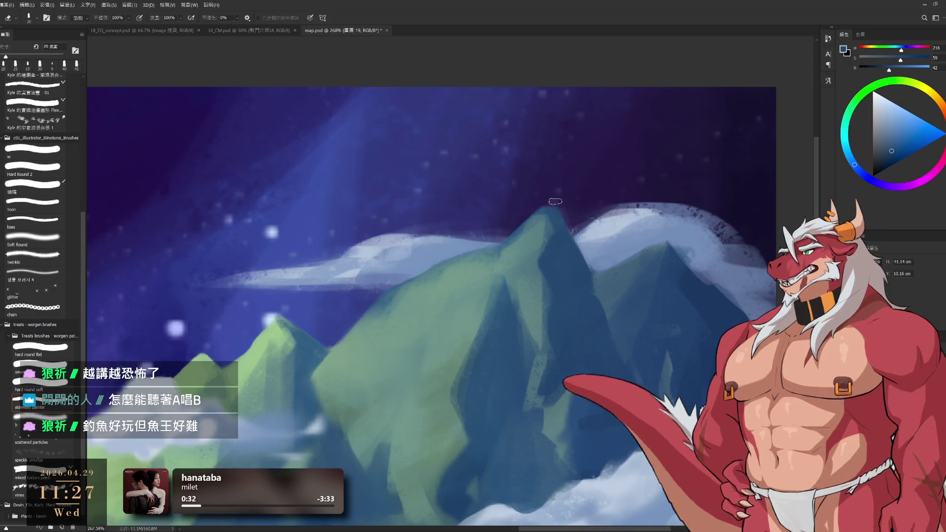
drag(586, 213, 579, 181)
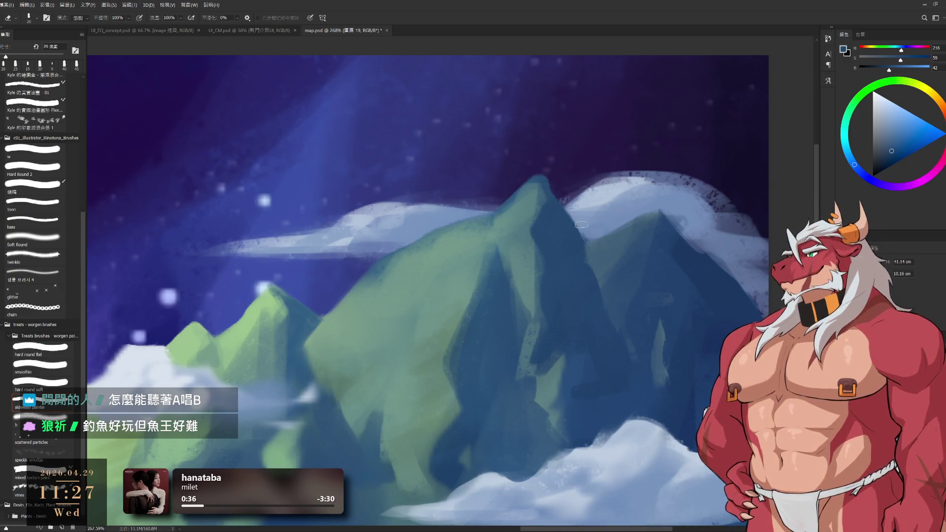
key(bracketleft)
mouse_move(578, 133)
mouse_down()
mouse_move(586, 207)
mouse_move(563, 298)
mouse_up()
key(bracketleft)
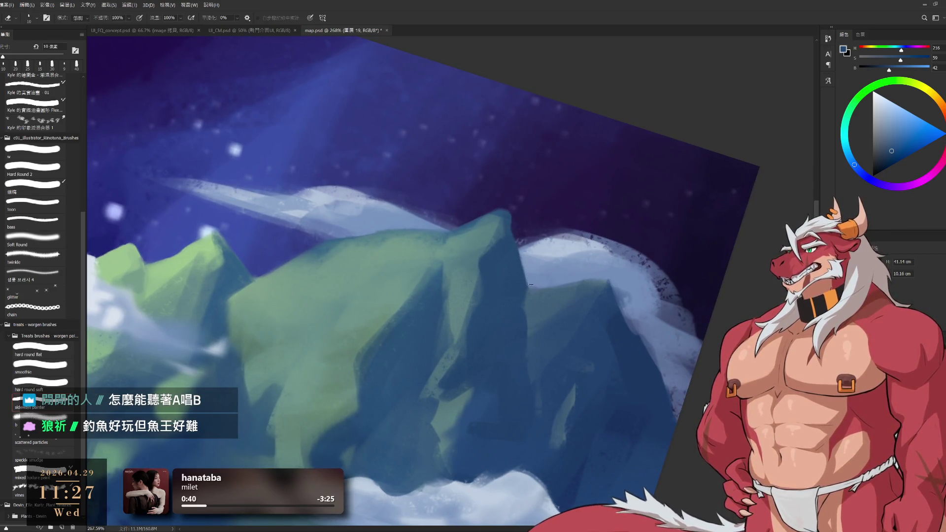
key(r)
drag(528, 285, 606, 218)
- Paint the shadow faces with blue-greys sampled along the snowy edge, brush 15–30 px
key(b)
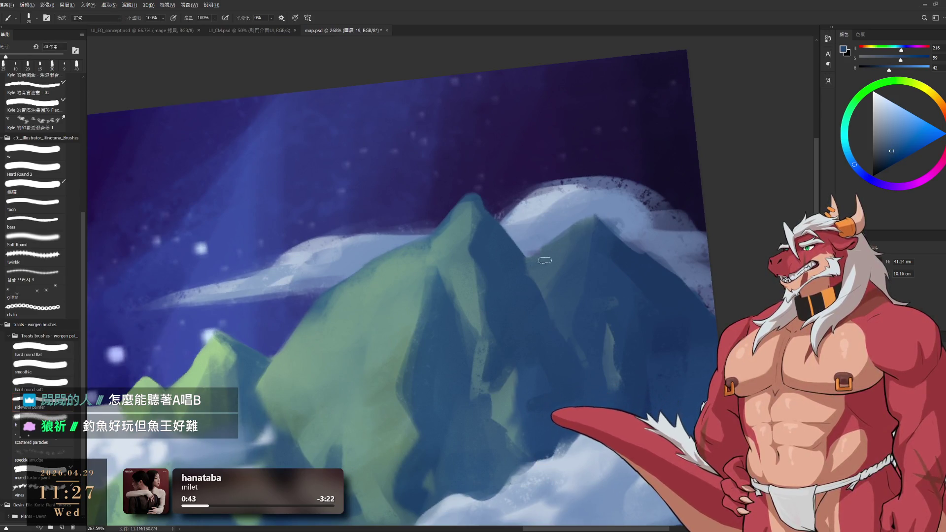
alt+click(545, 256)
key(bracketleft)
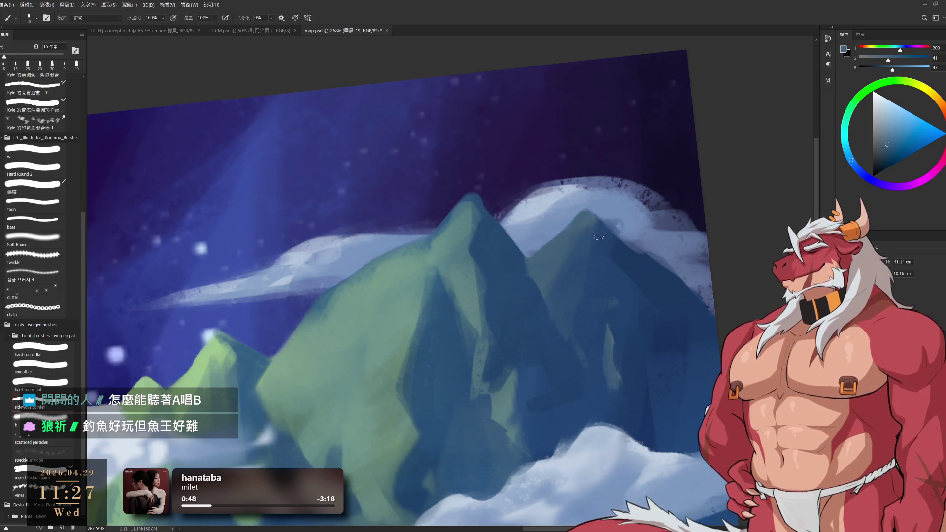
alt+click(603, 231)
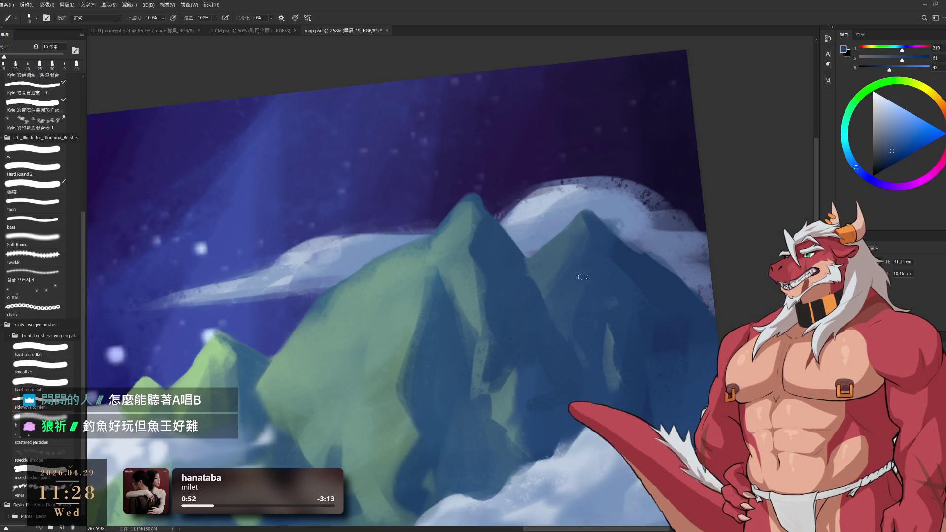
alt+click(635, 269)
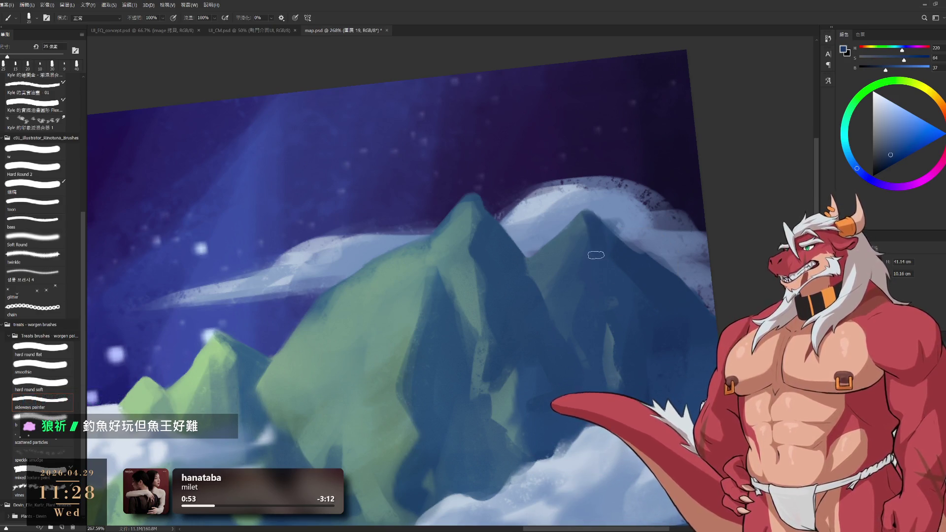
key(bracketright)
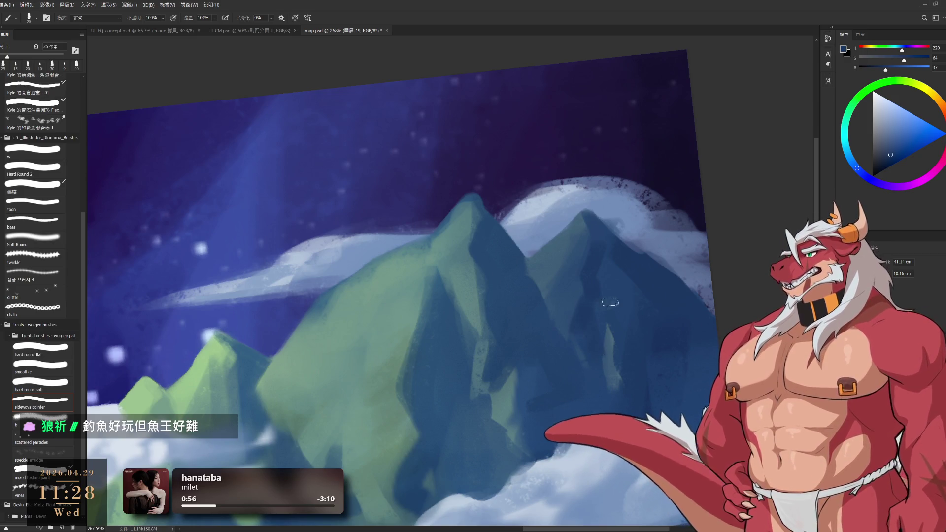
key(bracketright)
- Resample a lighter mountain blue at 20 px and turn the canvas back upright
alt+click(588, 314)
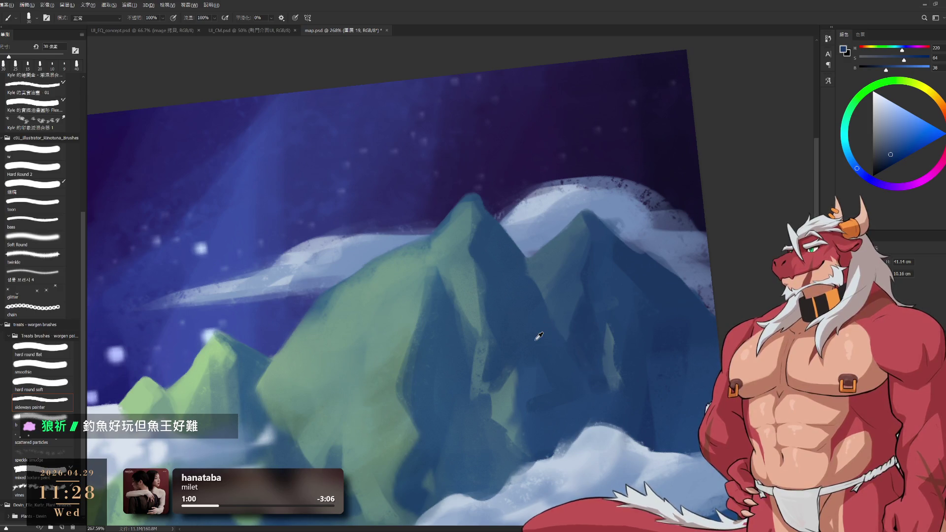
alt+click(581, 315)
key(bracketleft)
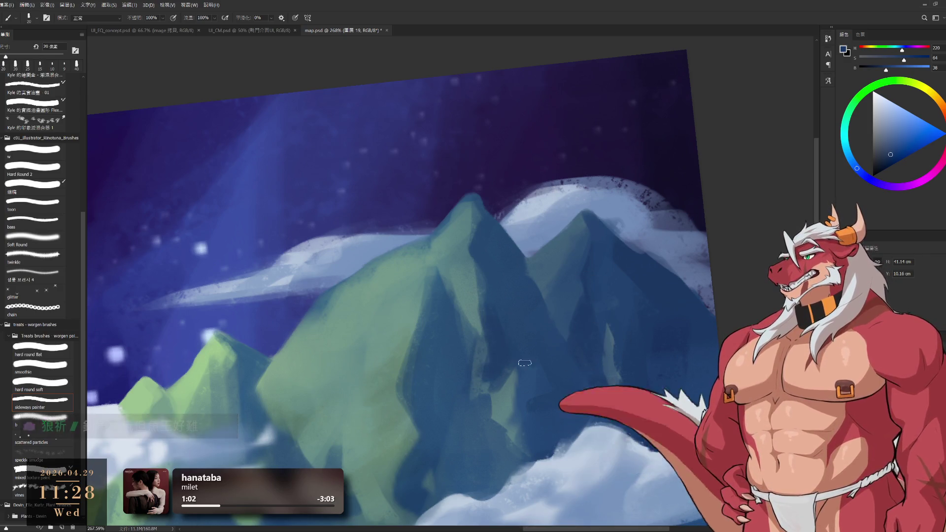
key(r)
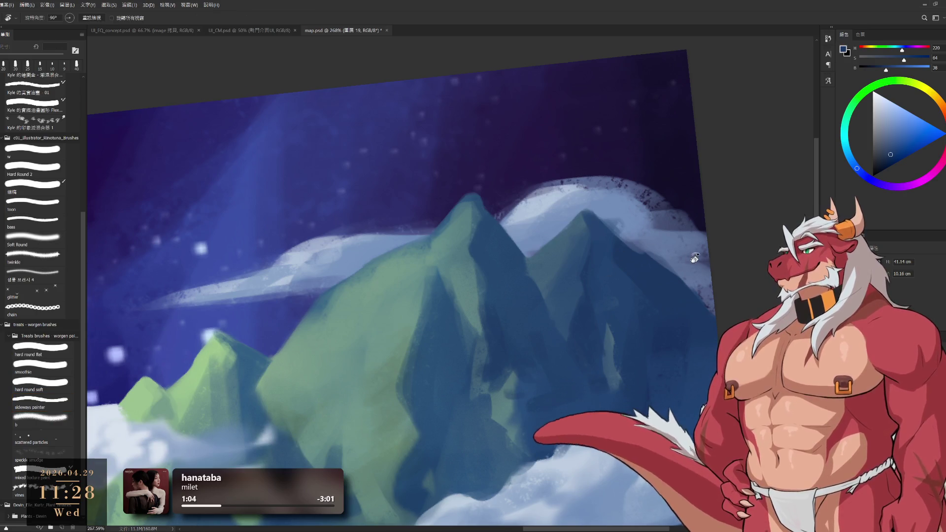
drag(532, 380, 589, 280)
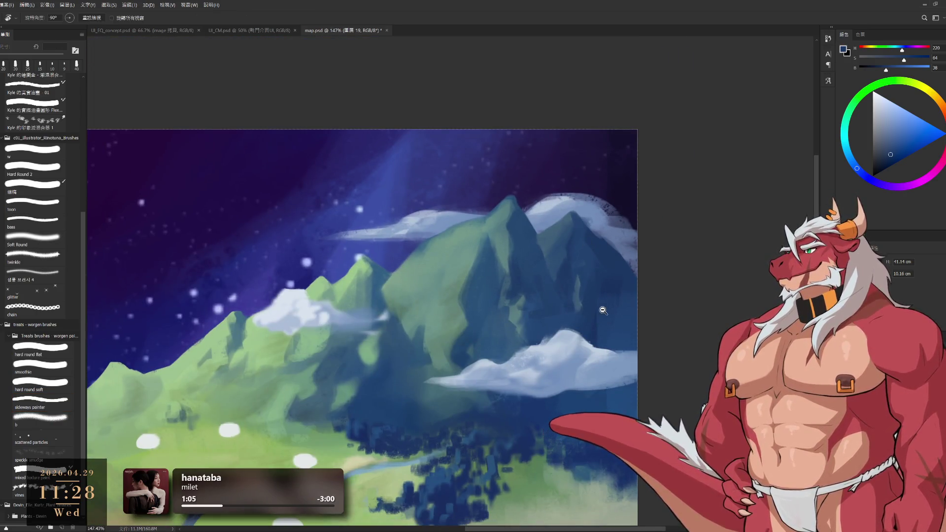
drag(604, 315, 623, 321)
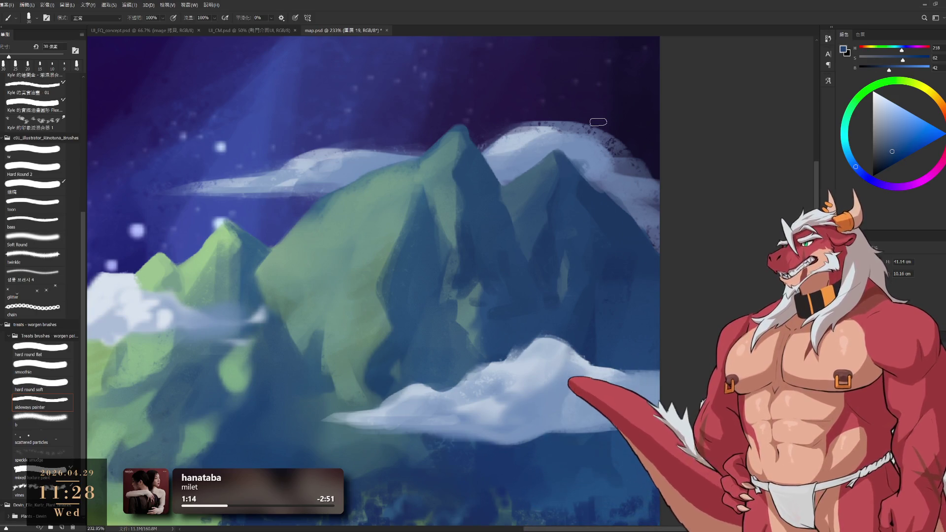
key(bracketleft)
alt+click(658, 240)
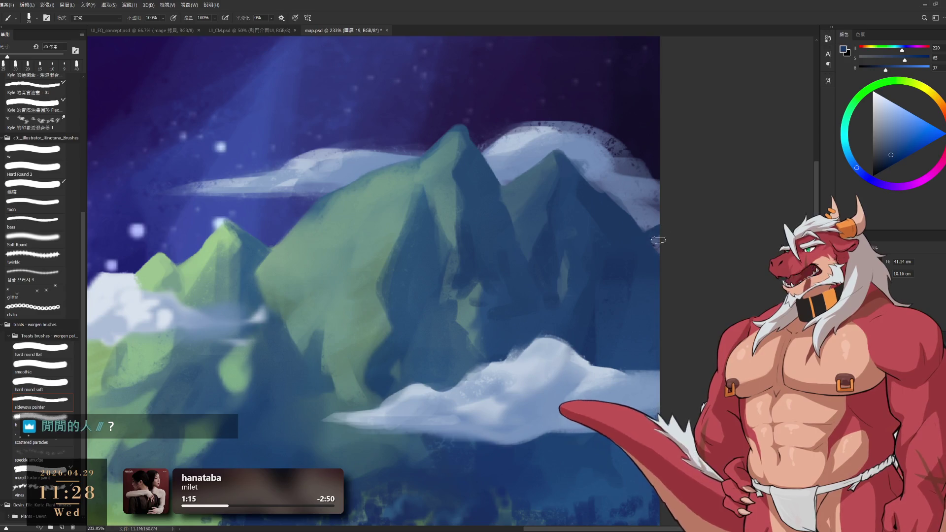
scroll(565, 303, down, 3)
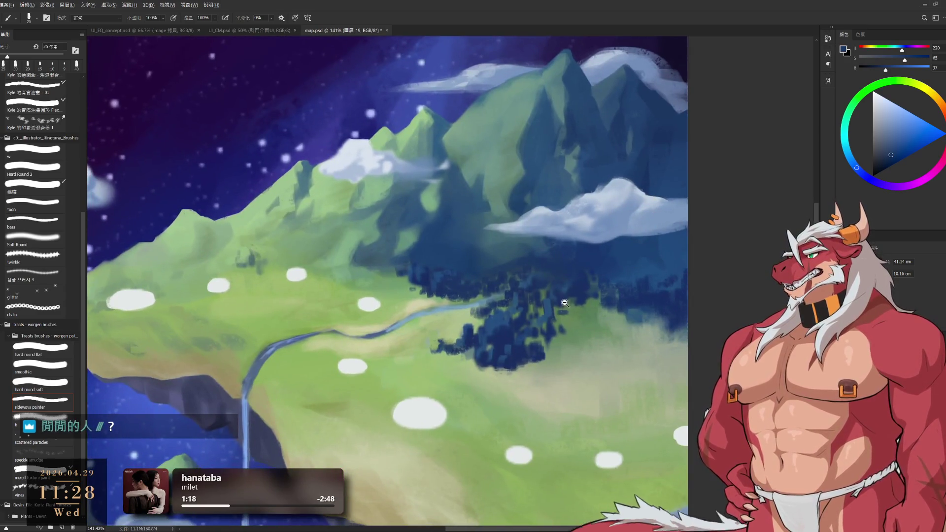
scroll(565, 303, up, 3)
mouse_move(293, 229)
mouse_down()
mouse_move(242, 302)
mouse_move(566, 467)
mouse_move(234, 345)
mouse_up()
key(ctrl+z)
scroll(581, 303, down, 5)
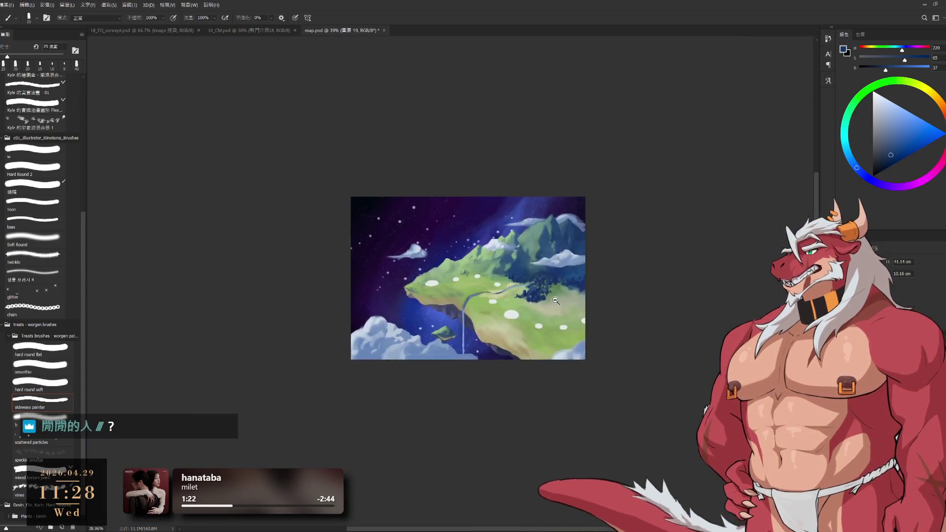
scroll(591, 293, up, 2)
scroll(593, 291, up, 2)
drag(593, 293, 601, 375)
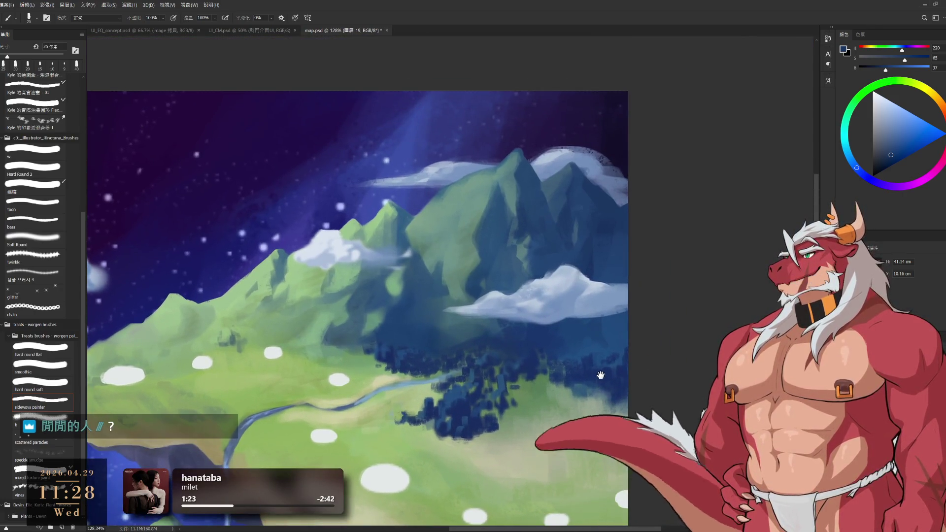
alt+click(589, 269)
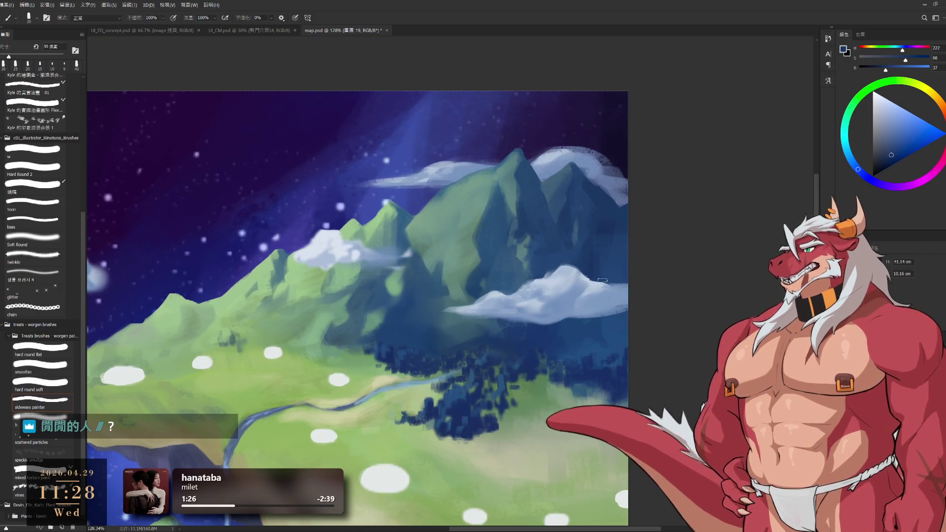
alt+click(617, 245)
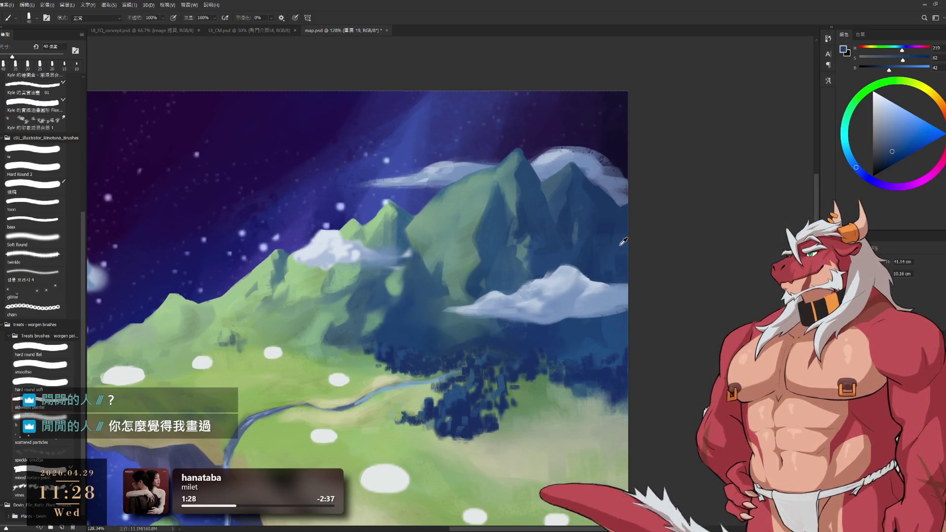
key(bracketleft)
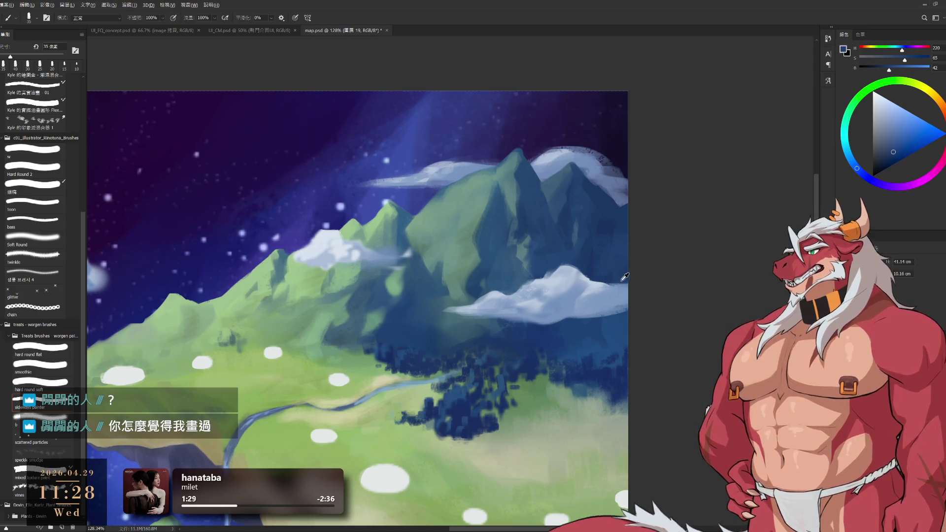
key(bracketright)
key(bracketright)
key(bracketright)
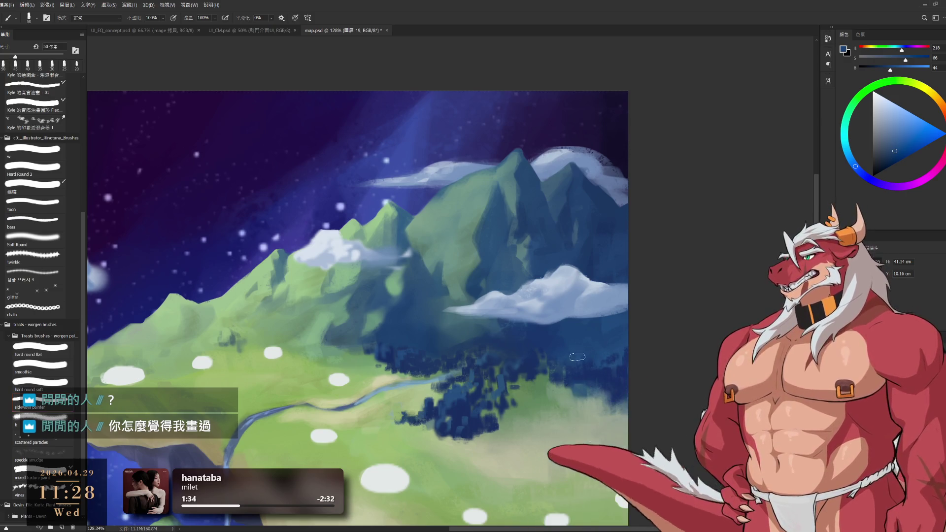
alt+click(568, 209)
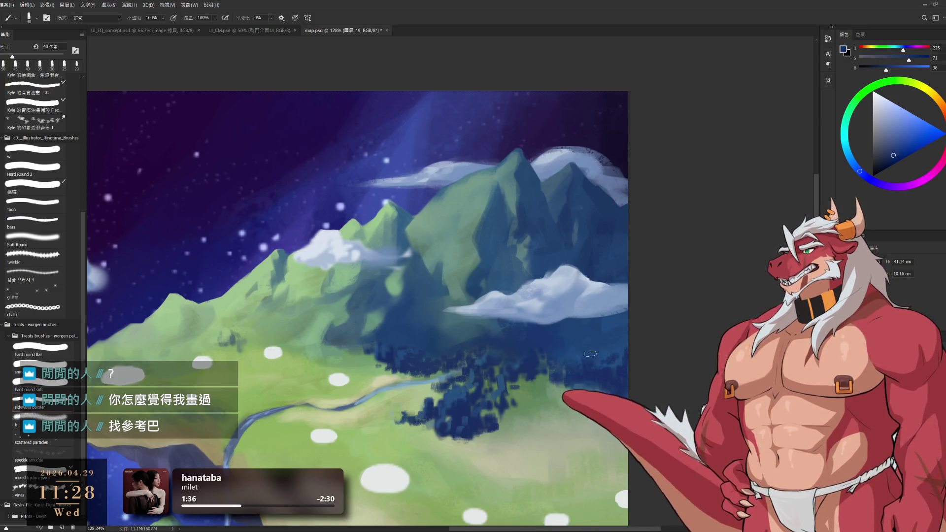
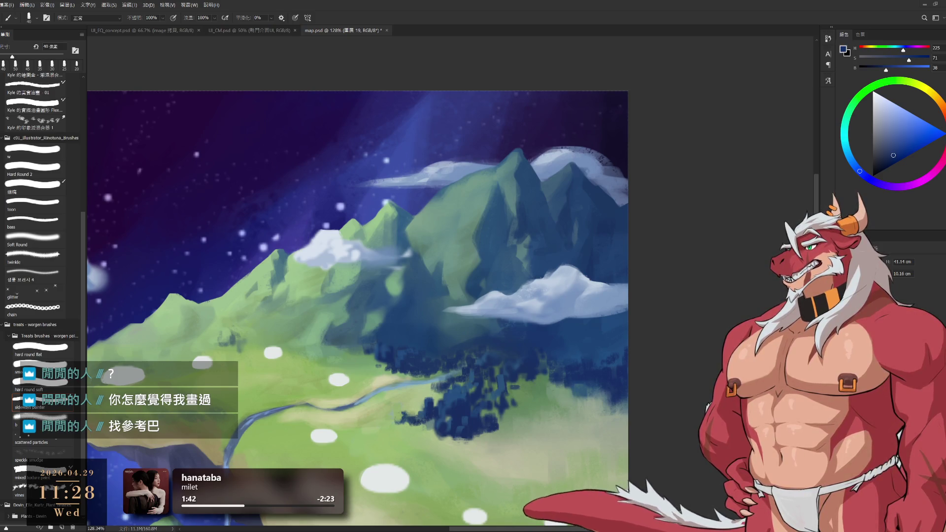
- Paste the game map screenshot as a new layer and rotate it upright
key(ctrl+v)
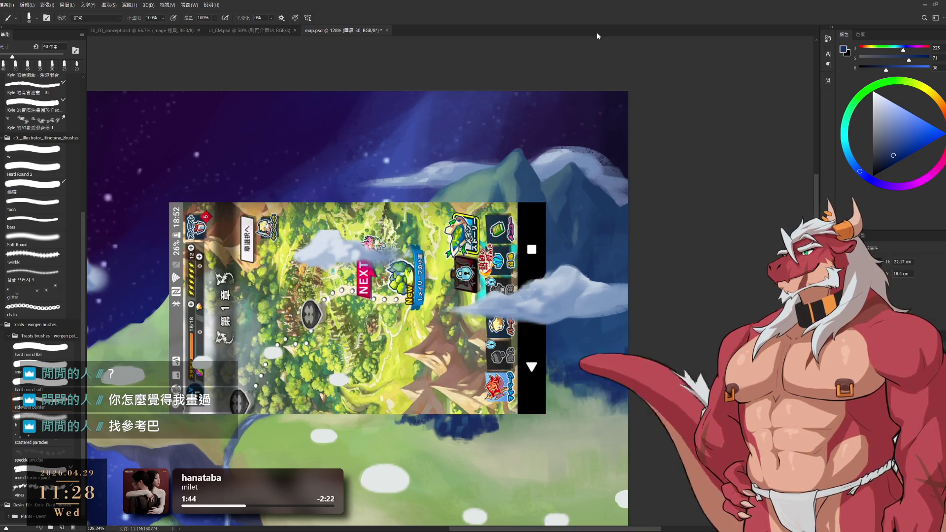
drag(452, 282, 533, 239)
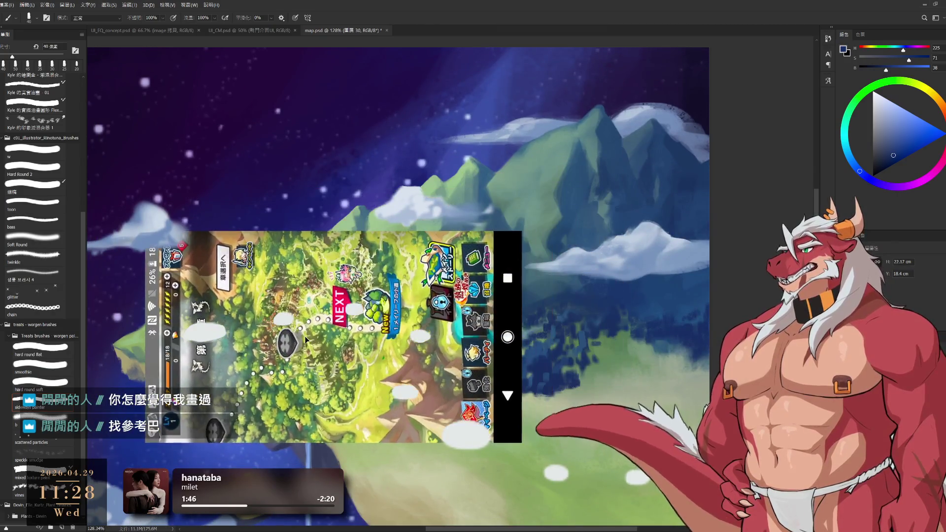
key(ctrl+t)
mouse_move(635, 158)
mouse_down()
mouse_move(530, 466)
mouse_move(521, 385)
mouse_up()
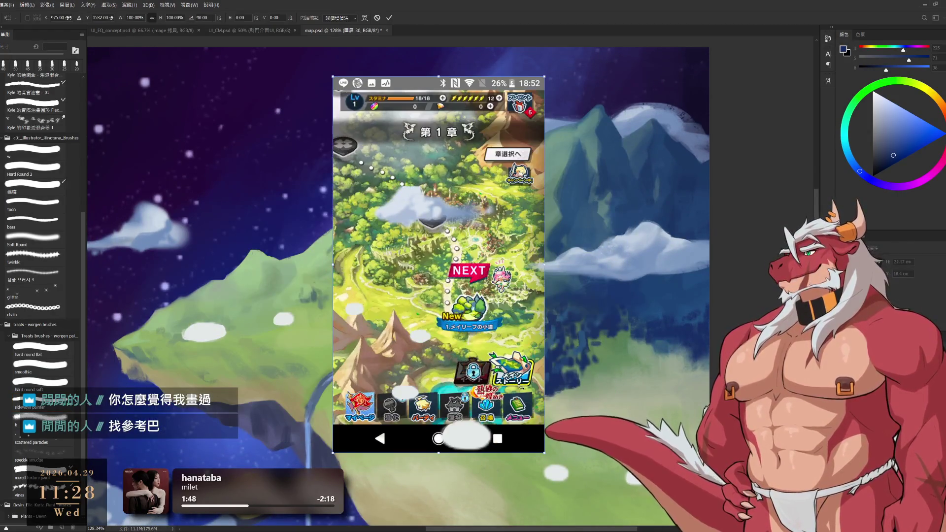
key(Return)
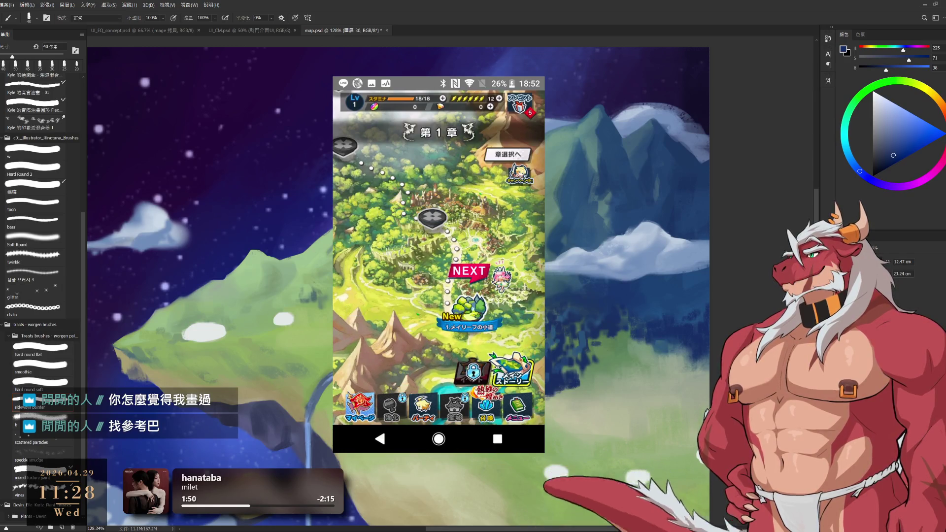
- Cut the map area into its own layer and delete the leftover phone status and menu bars
key(m)
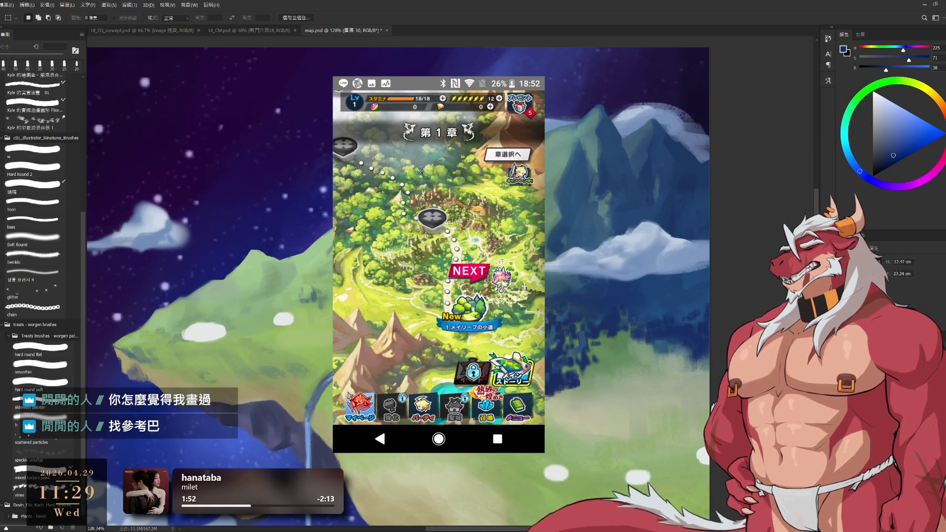
drag(333, 119, 545, 387)
key(ctrl+x)
key(ctrl+v)
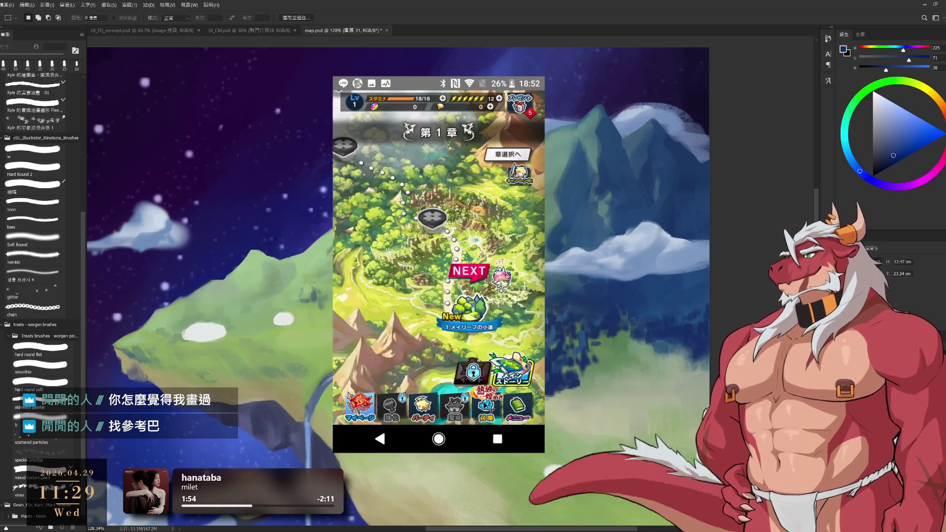
drag(434, 429, 431, 440)
key(Delete)
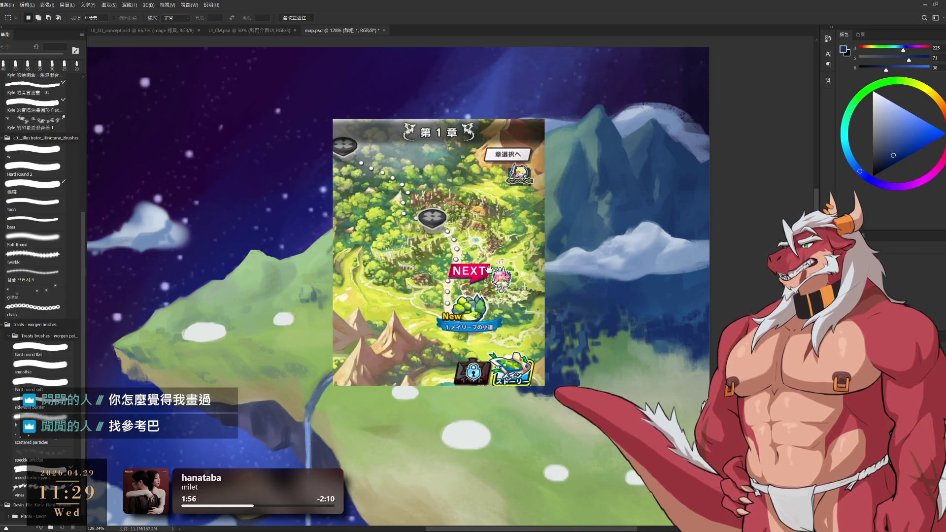
scroll(463, 244, up, 2)
- Move the map reference to the painting's right edge and sample the forest's dark blue with a smaller brush
mouse_move(475, 245)
mouse_down()
mouse_move(380, 394)
mouse_move(383, 239)
mouse_move(808, 294)
mouse_move(536, 295)
mouse_move(605, 289)
mouse_move(423, 333)
mouse_up()
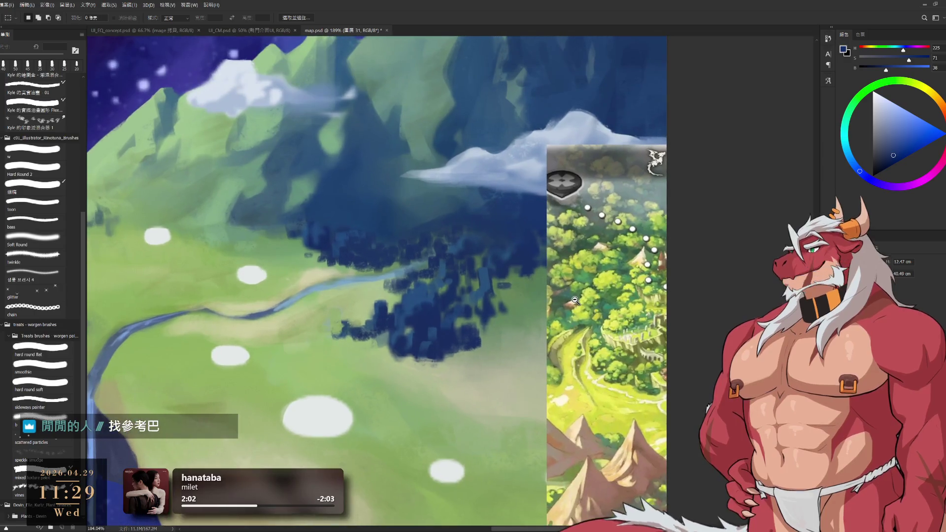
key(b)
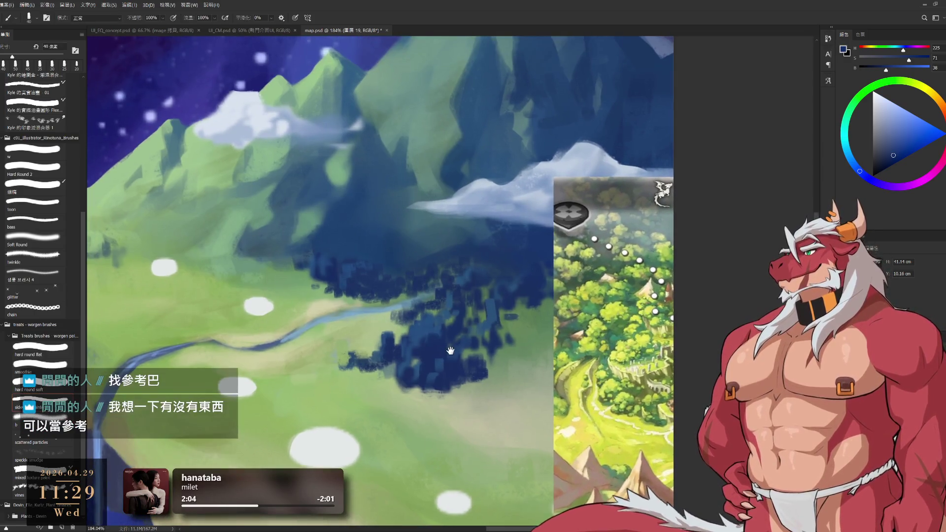
drag(393, 282, 400, 313)
alt+click(386, 278)
key(bracketleft)
key(bracketleft)
key(bracketleft)
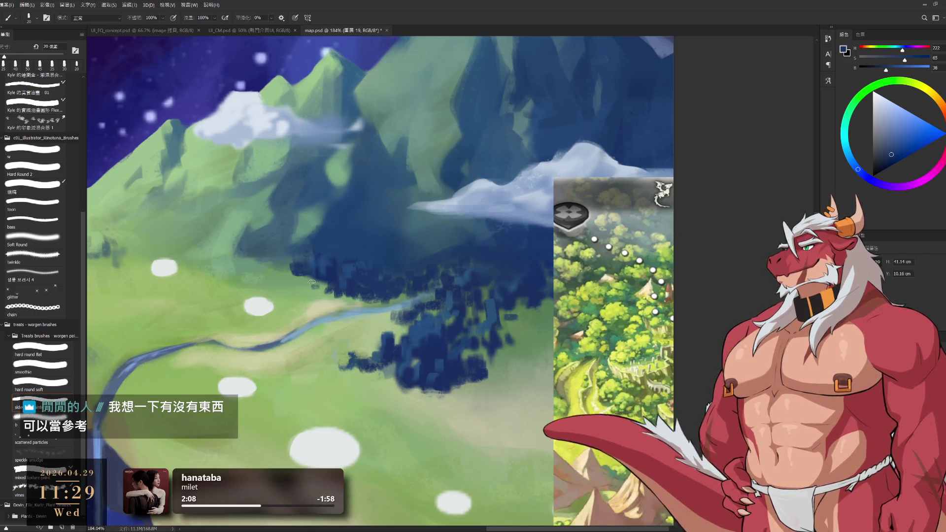
key(bracketleft)
- Alternate dark forest blues with meadow greens and muted teals along the forest edge
alt+click(309, 292)
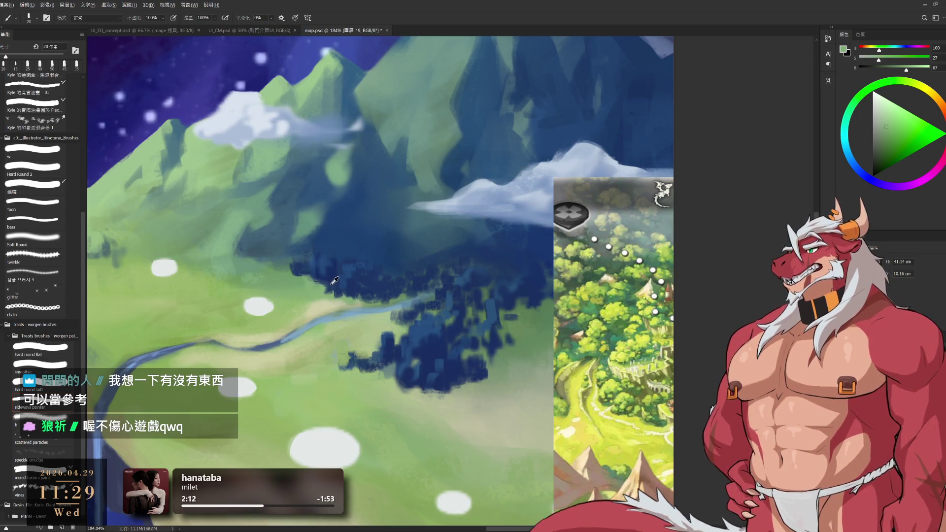
alt+click(327, 279)
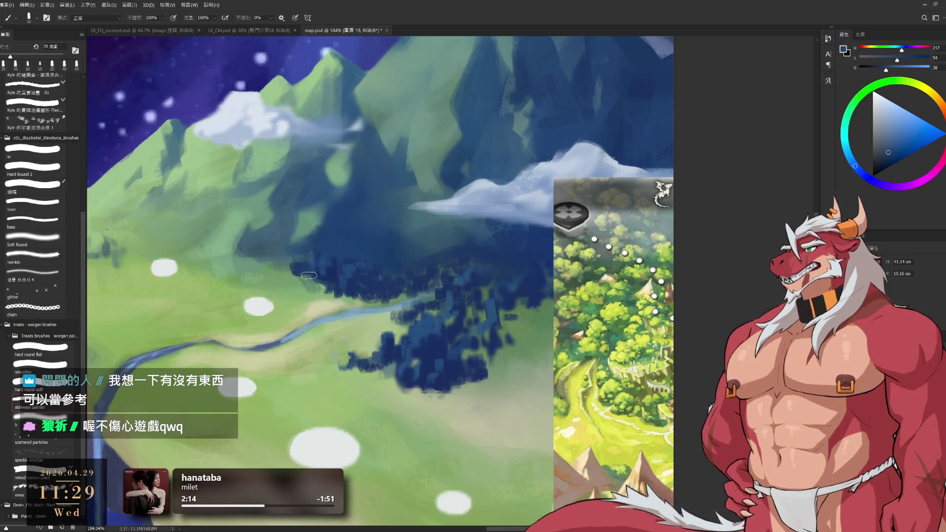
key(bracketright)
alt+click(298, 292)
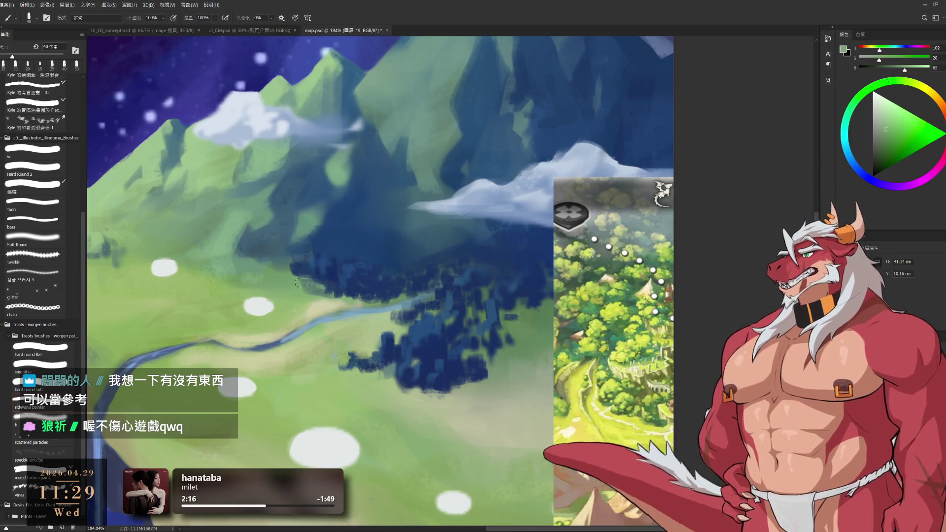
alt+click(299, 292)
key(bracketleft)
key(bracketleft)
key(bracketleft)
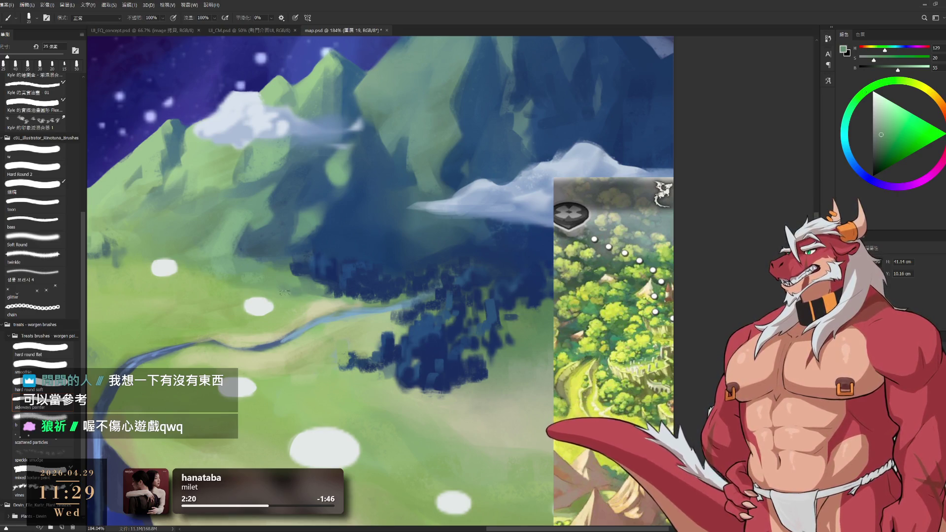
alt+click(312, 246)
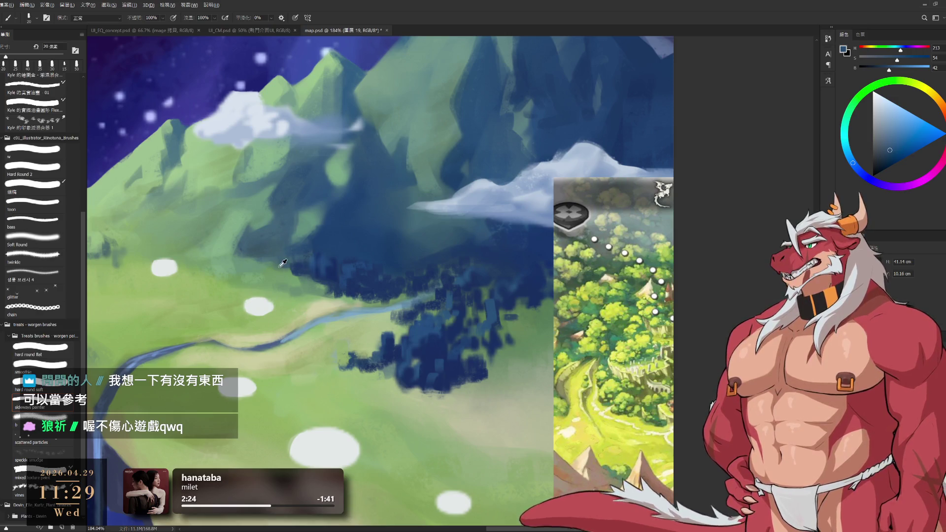
alt+click(261, 258)
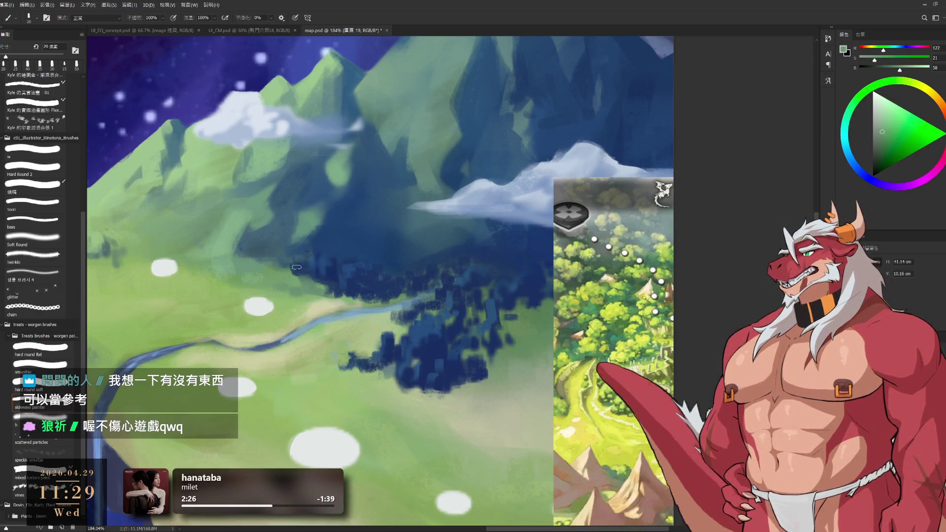
alt+click(354, 252)
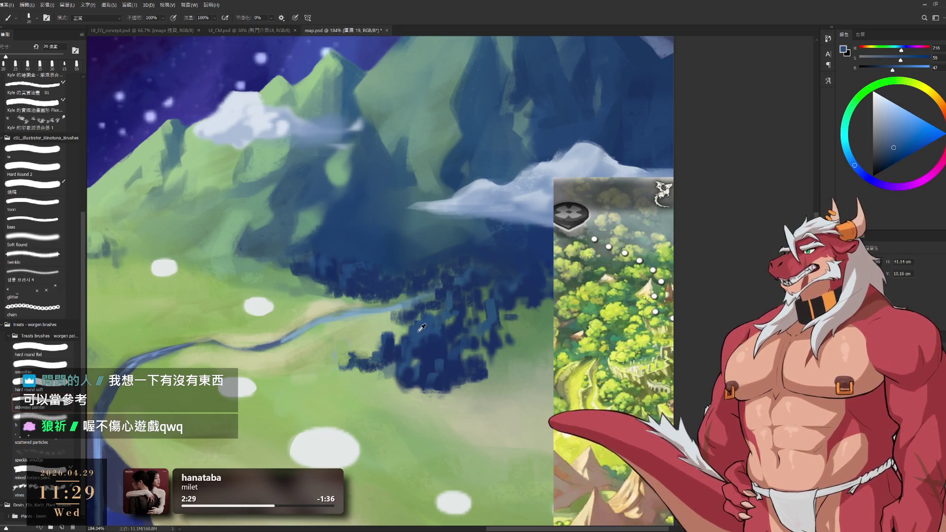
alt+click(358, 267)
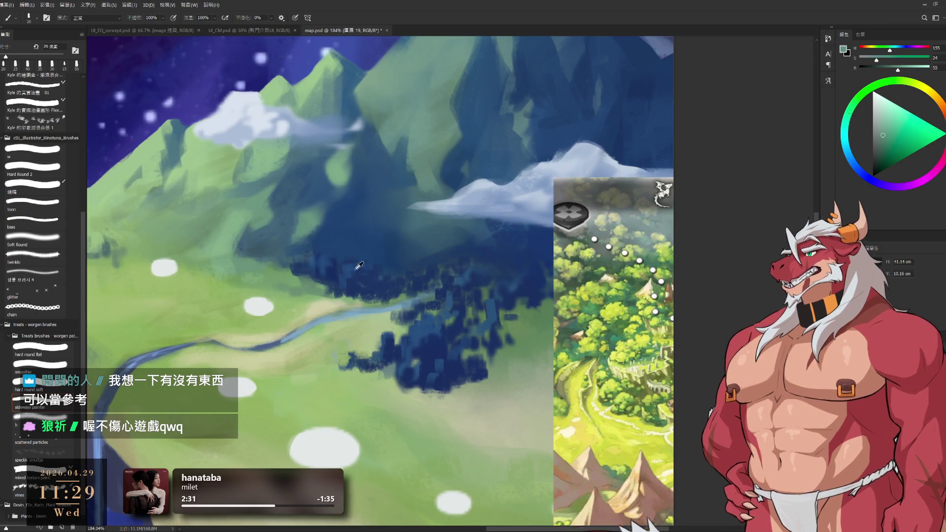
alt+click(425, 325)
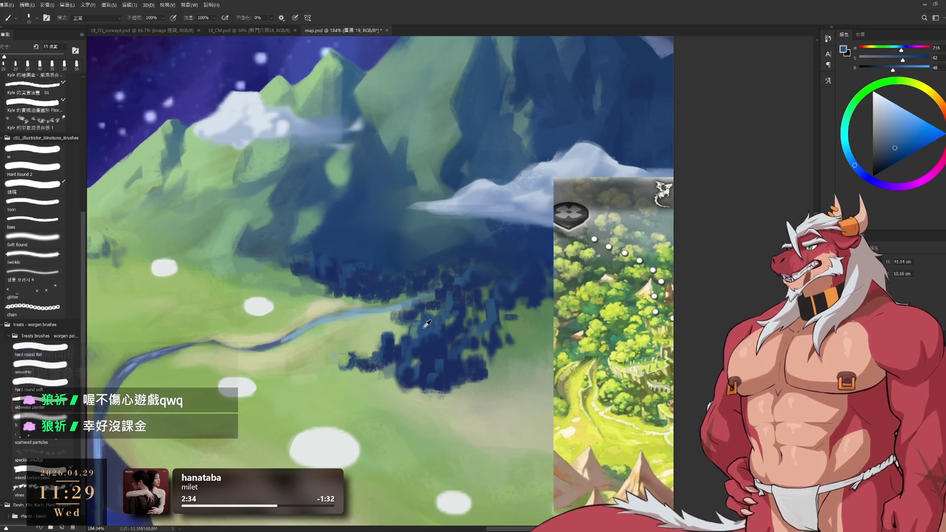
alt+click(441, 310)
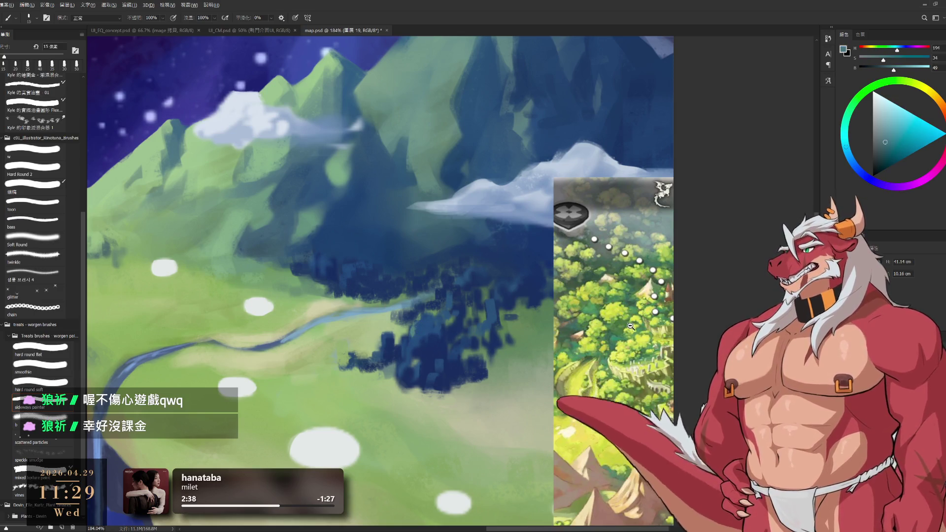
scroll(441, 310, up, 3)
- Try the hard round flat and bass brushes near the river, undoing both test strokes
scroll(521, 309, down, 1)
drag(521, 309, 608, 324)
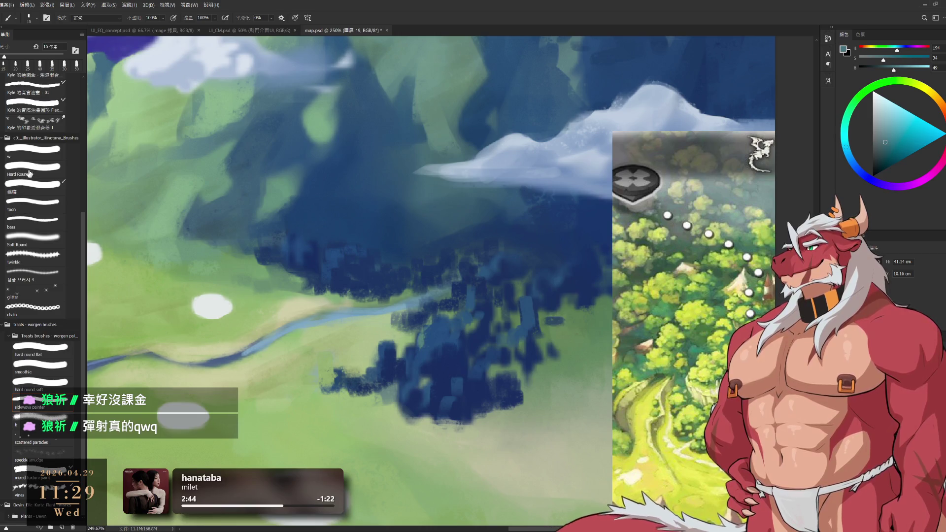
click(39, 348)
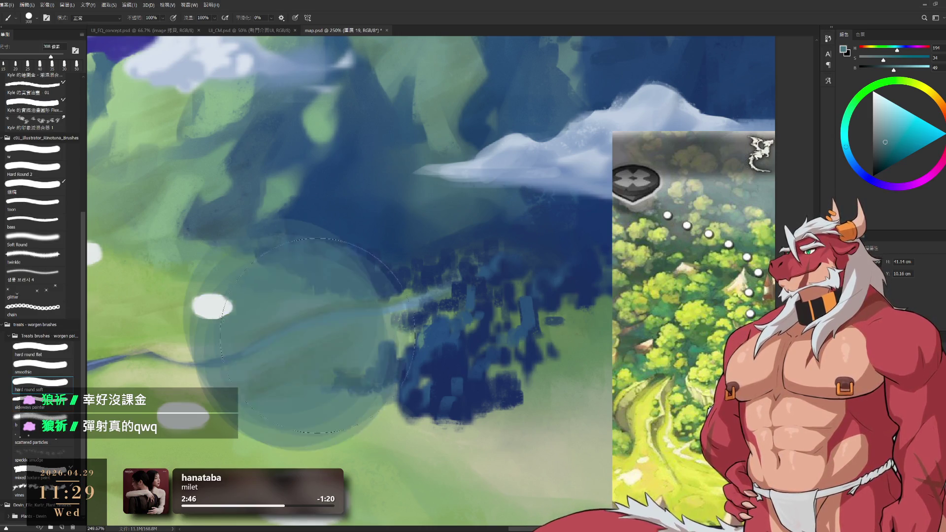
drag(235, 334, 271, 359)
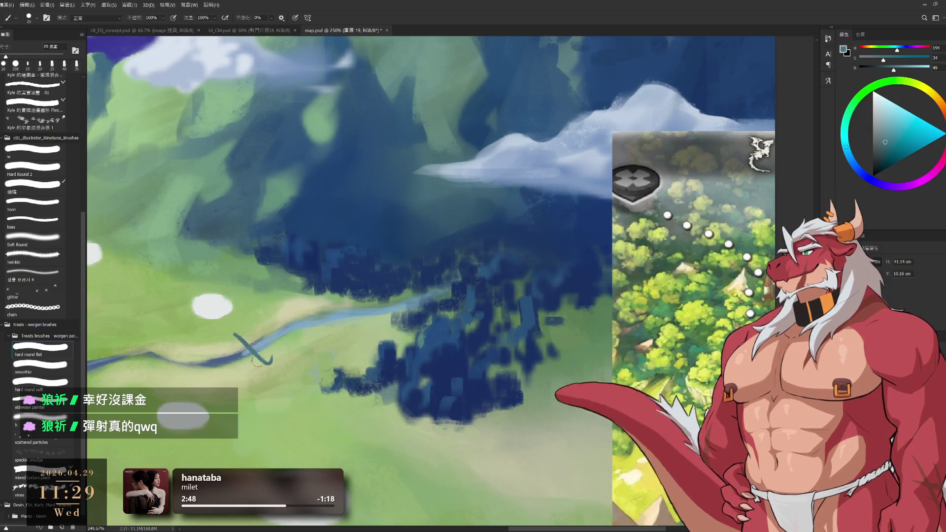
key(ctrl+z)
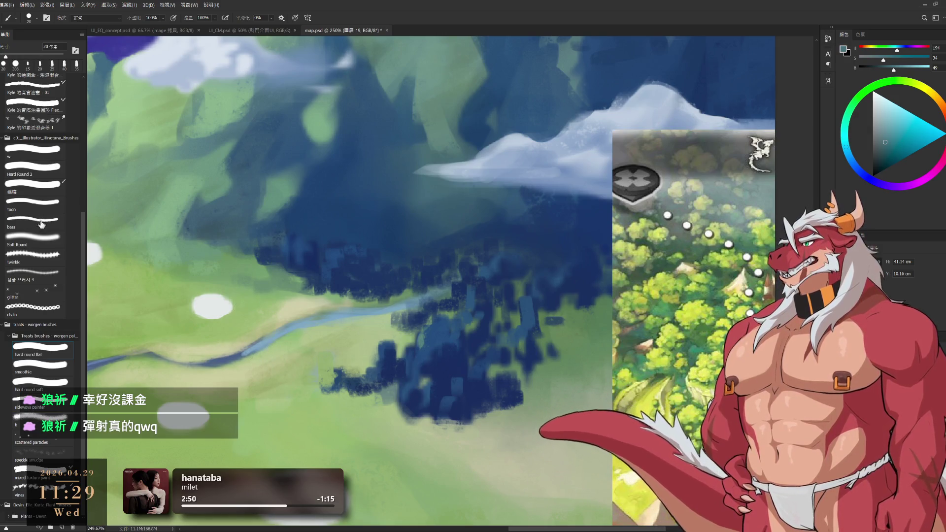
click(40, 221)
drag(232, 340, 330, 374)
key(ctrl+z)
- At 50–60 px, paint lighter blue strokes over the dark forest using sampled forest blues
key(bracketright)
key(bracketright)
key(bracketright)
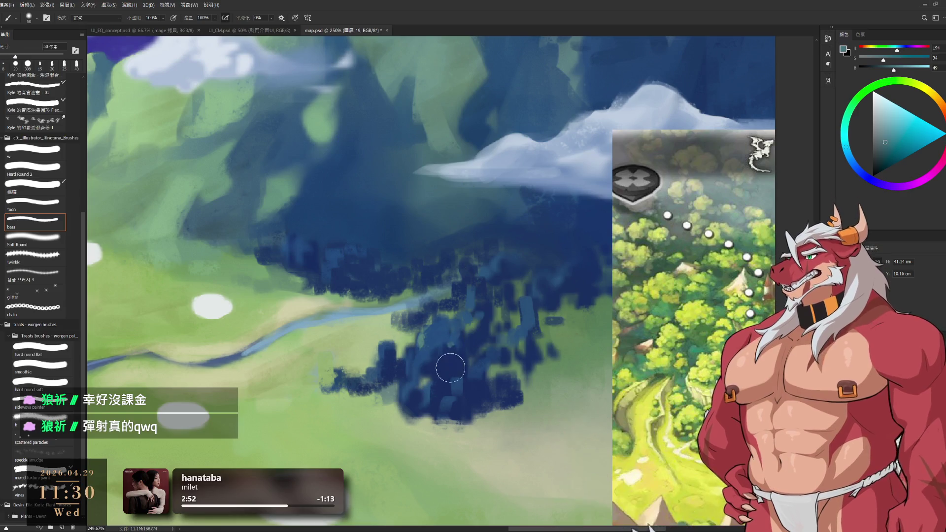
alt+click(480, 335)
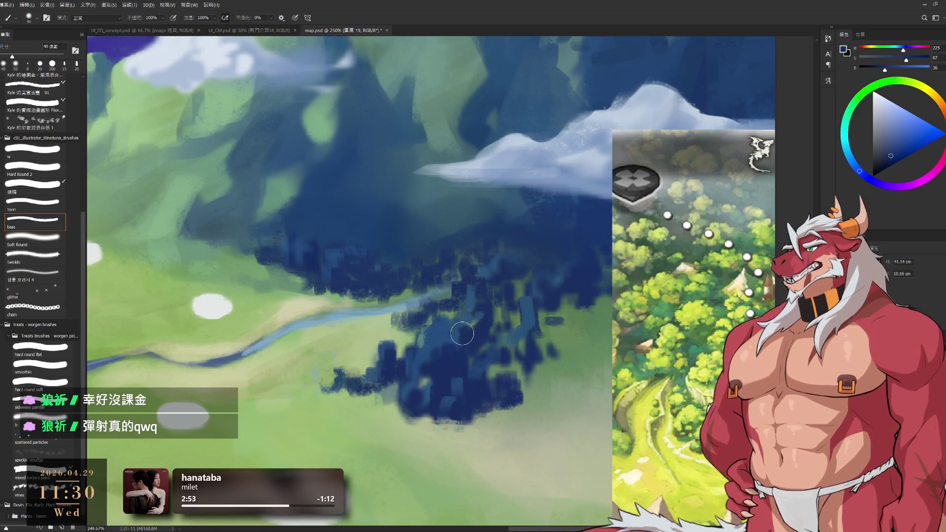
key(bracketright)
key(bracketright)
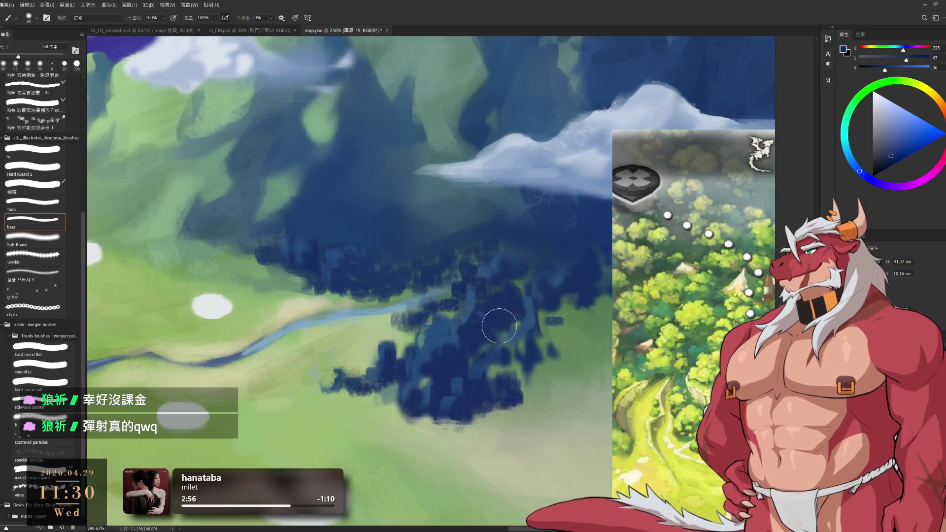
alt+click(445, 331)
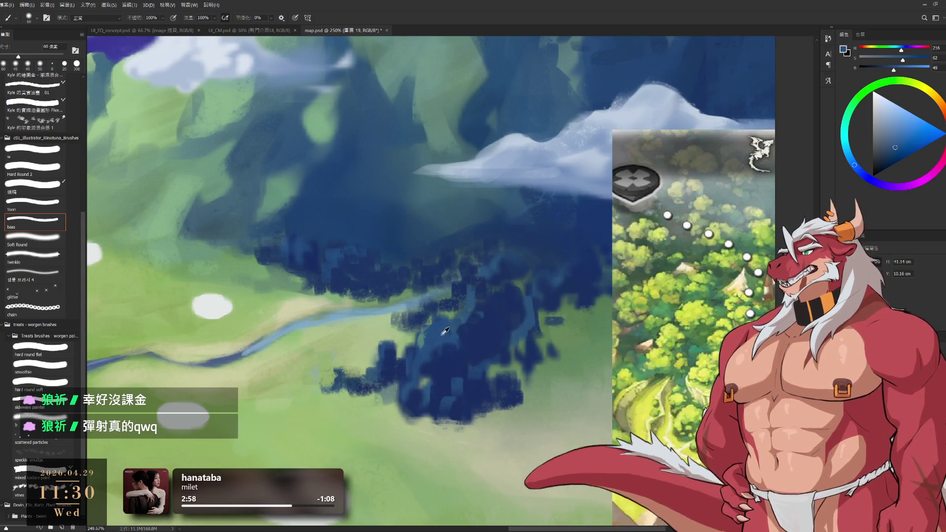
key(bracketleft)
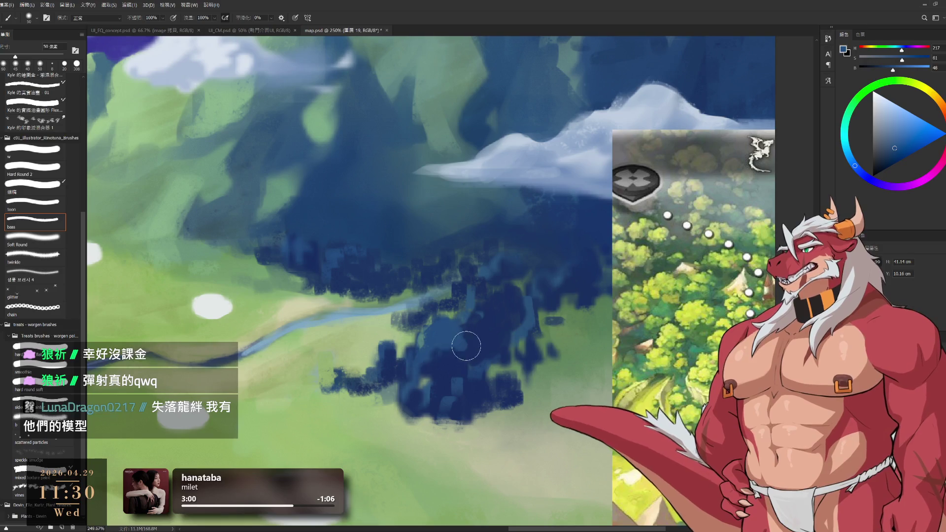
alt+click(474, 339)
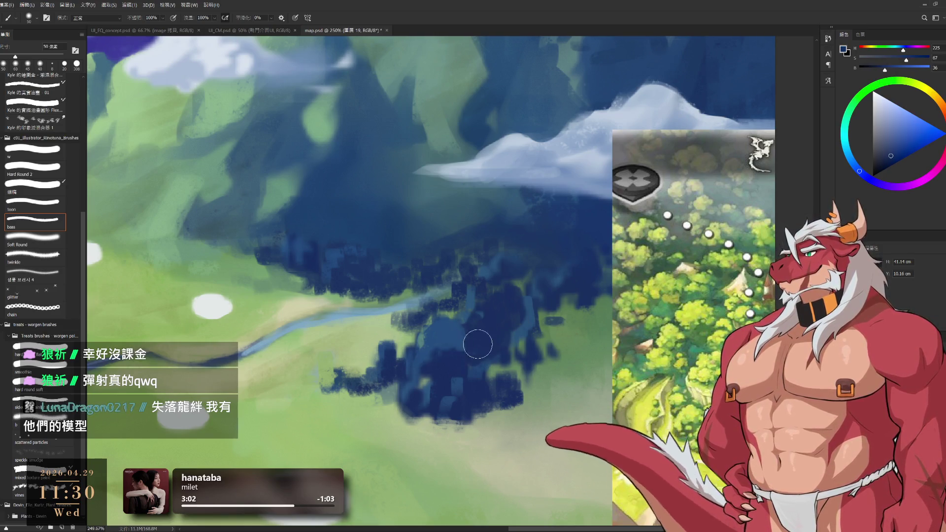
key(bracketright)
alt+click(505, 314)
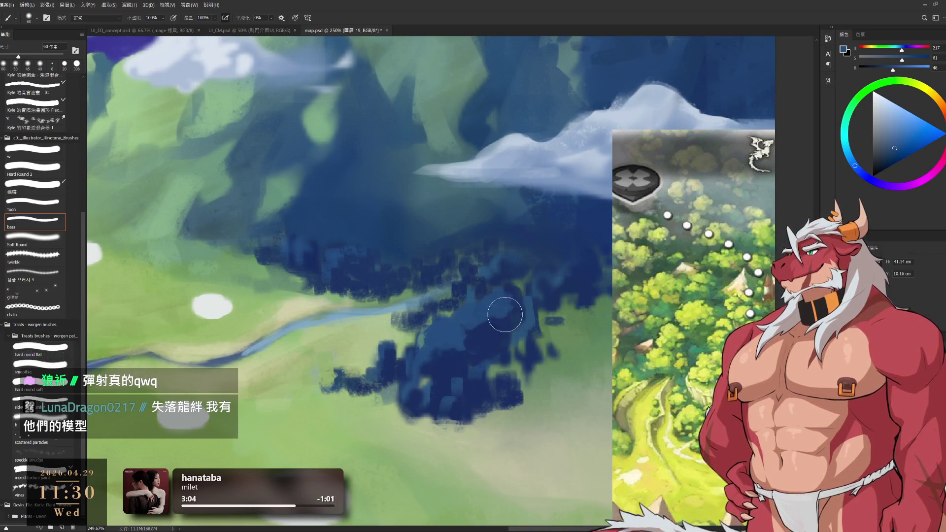
alt+click(433, 383)
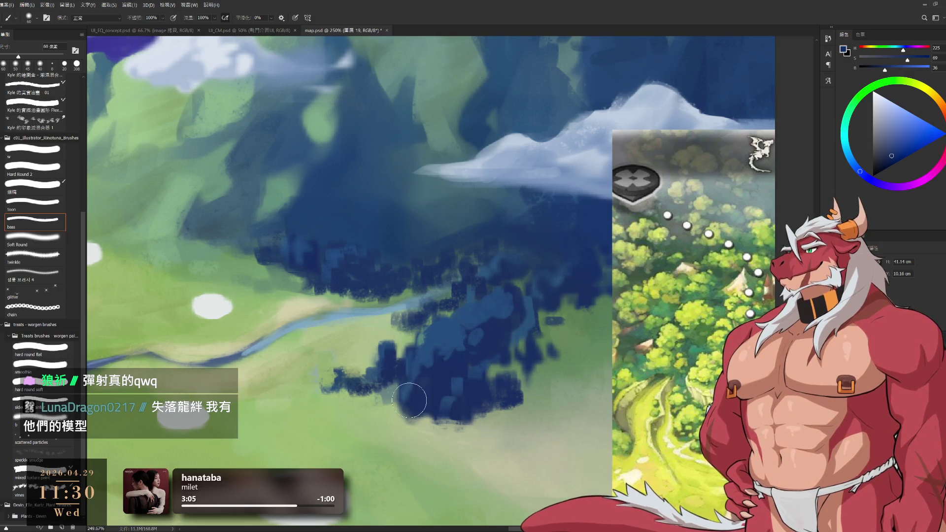
alt+click(409, 399)
drag(414, 365, 394, 404)
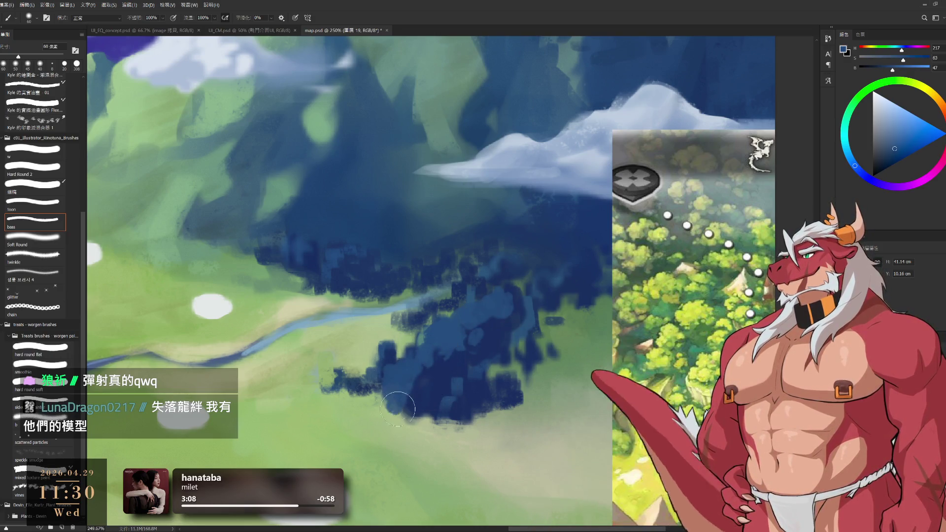
alt+click(391, 394)
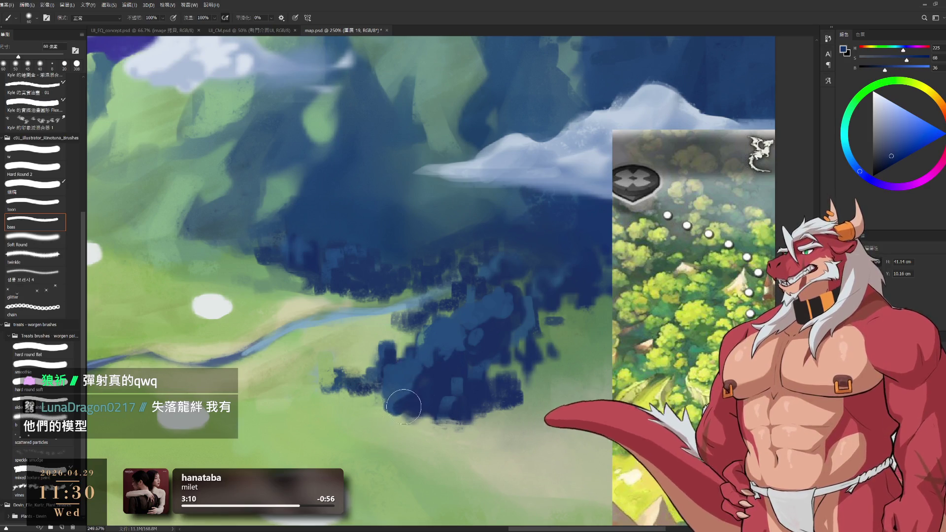
- Paint dark blue at the forest's lower-right edge, alternating with meadow green at 50–70 px
drag(404, 407, 382, 348)
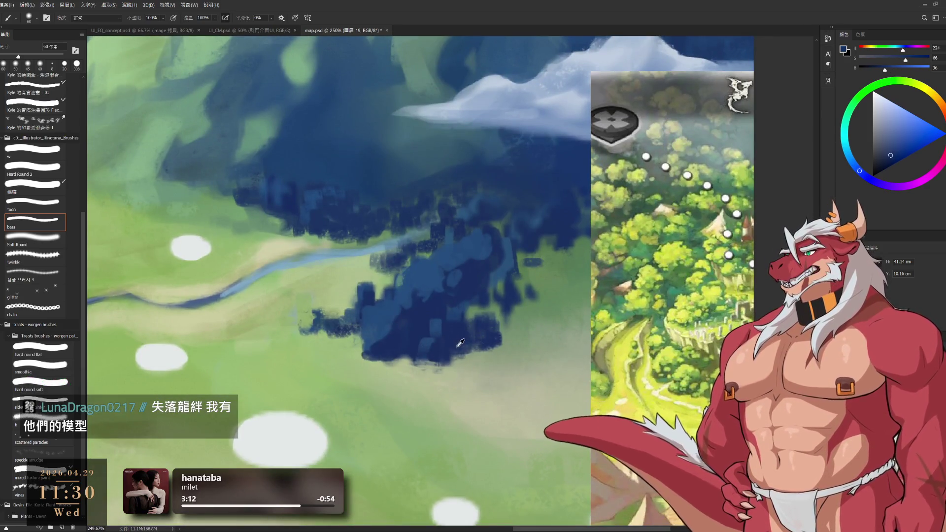
drag(454, 338, 458, 367)
alt+click(384, 365)
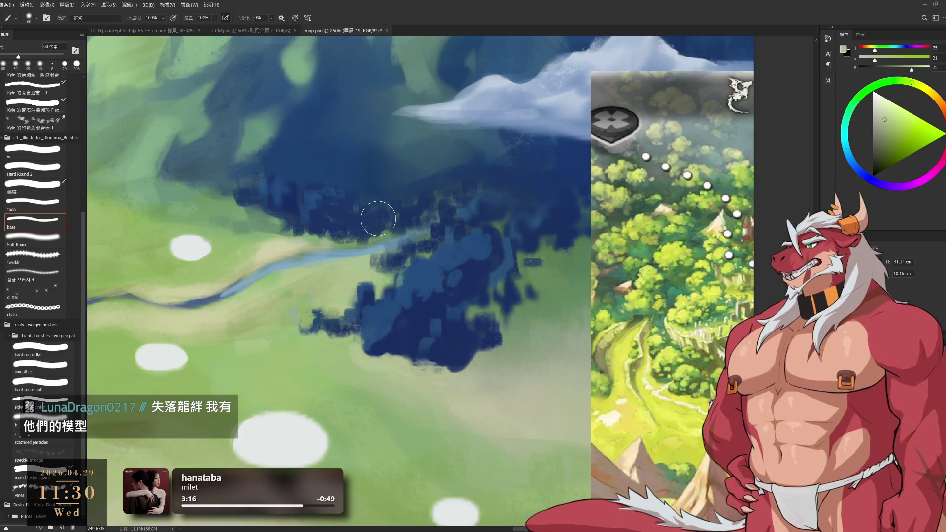
alt+click(409, 336)
key(bracketleft)
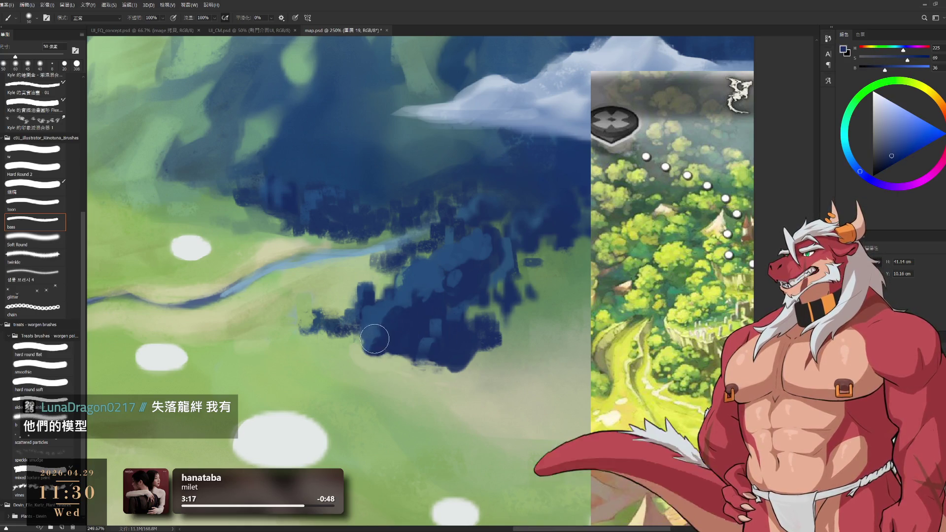
drag(354, 323, 400, 346)
alt+click(339, 316)
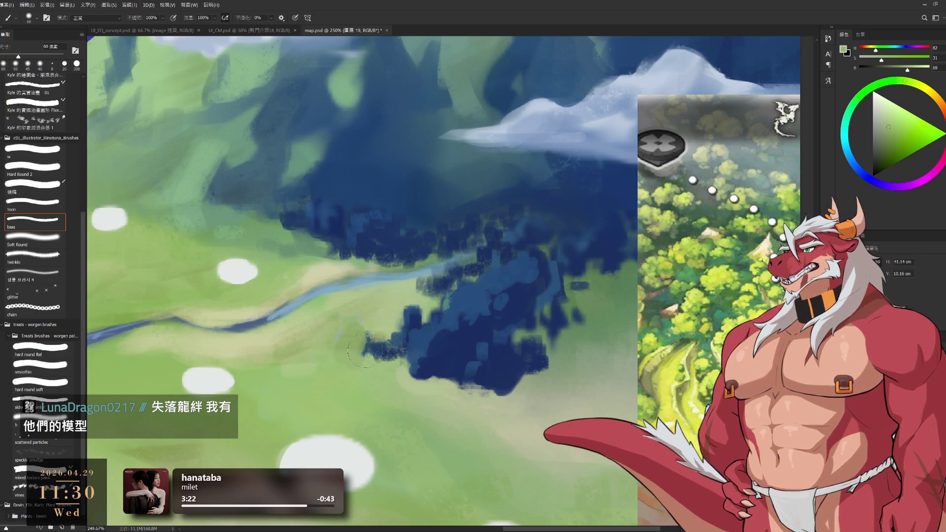
key(bracketright)
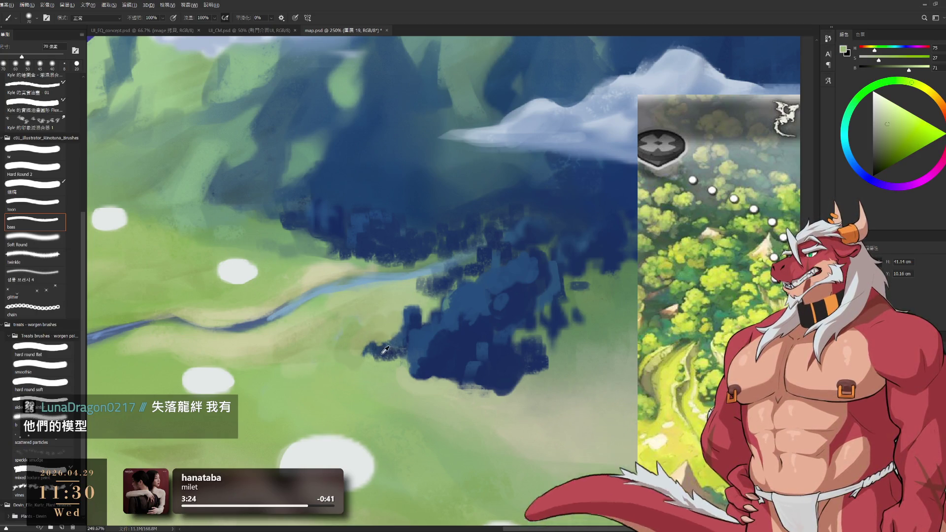
alt+click(385, 350)
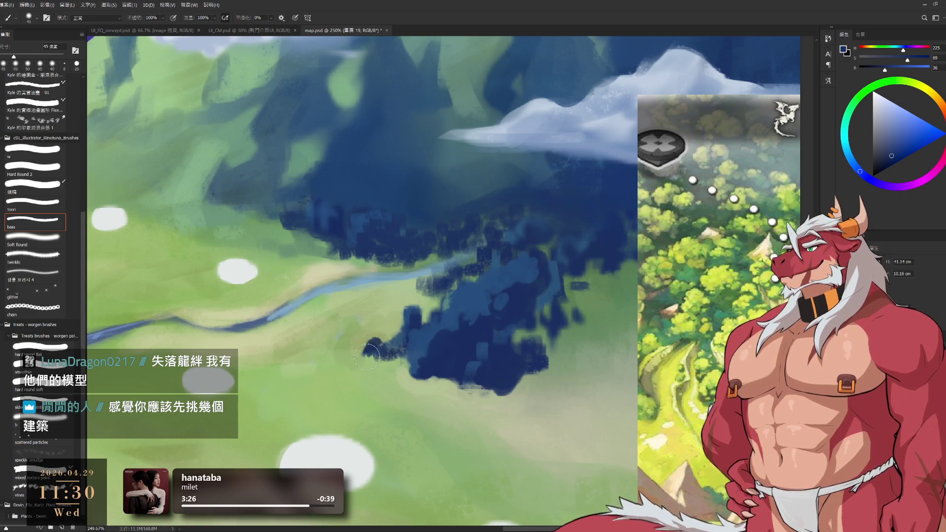
key(bracketright)
key(bracketright)
- Extend the forest's lower-left lobe into the meadow with dark blue at 50–60 px
drag(366, 356, 411, 350)
alt+click(413, 343)
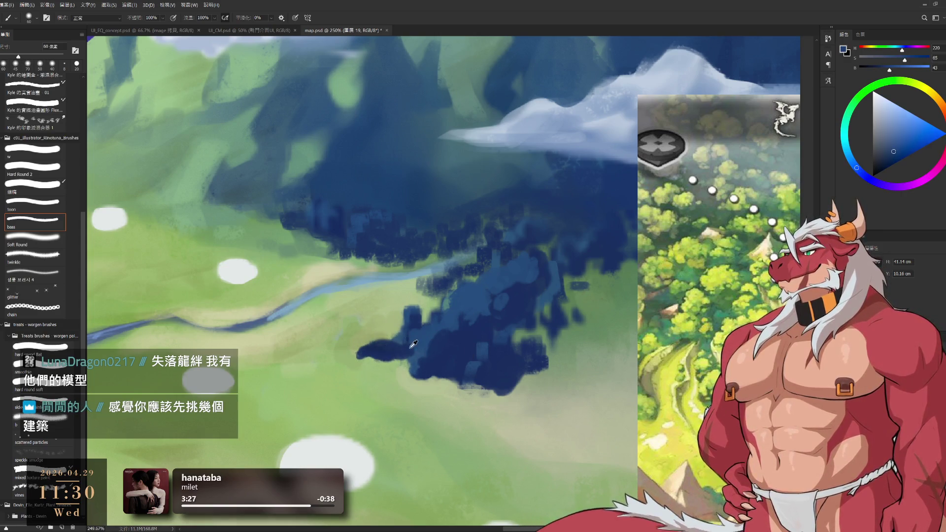
key(bracketleft)
alt+click(365, 353)
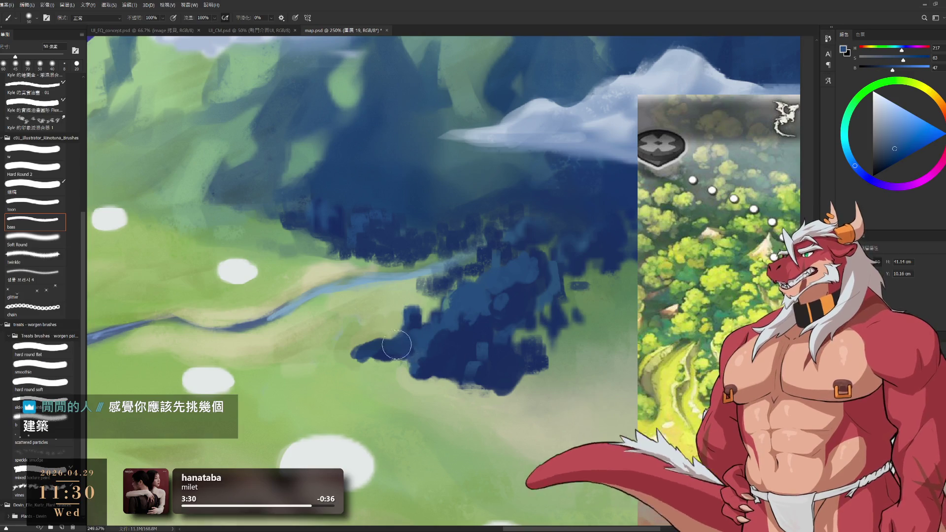
alt+click(356, 341)
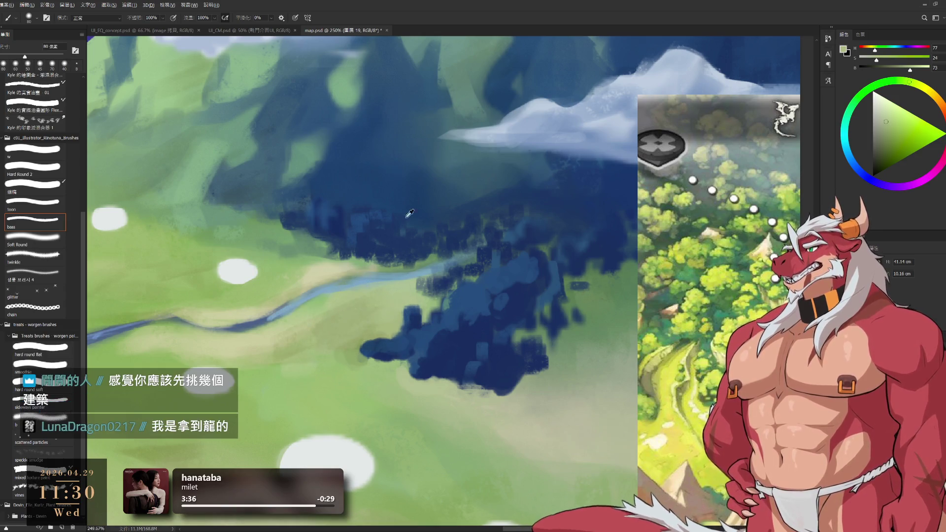
alt+click(432, 235)
key(bracketleft)
key(bracketleft)
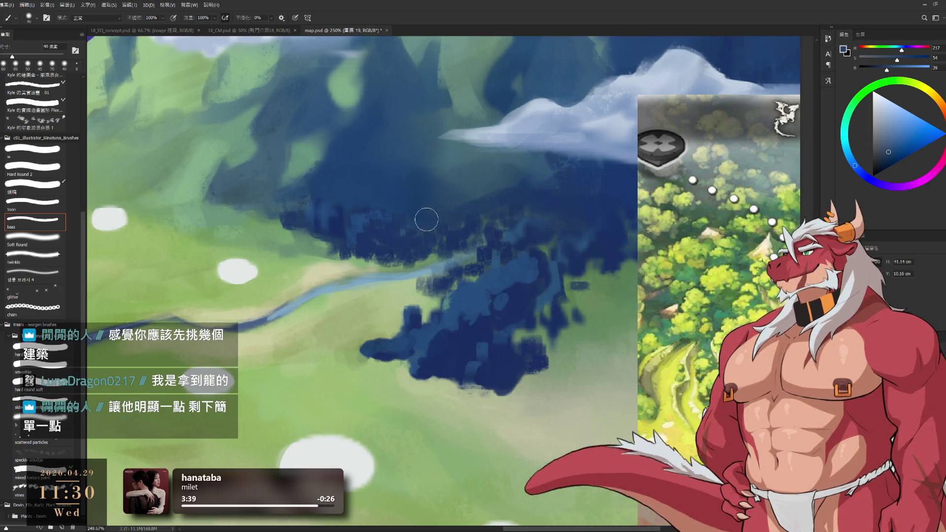
alt+click(411, 234)
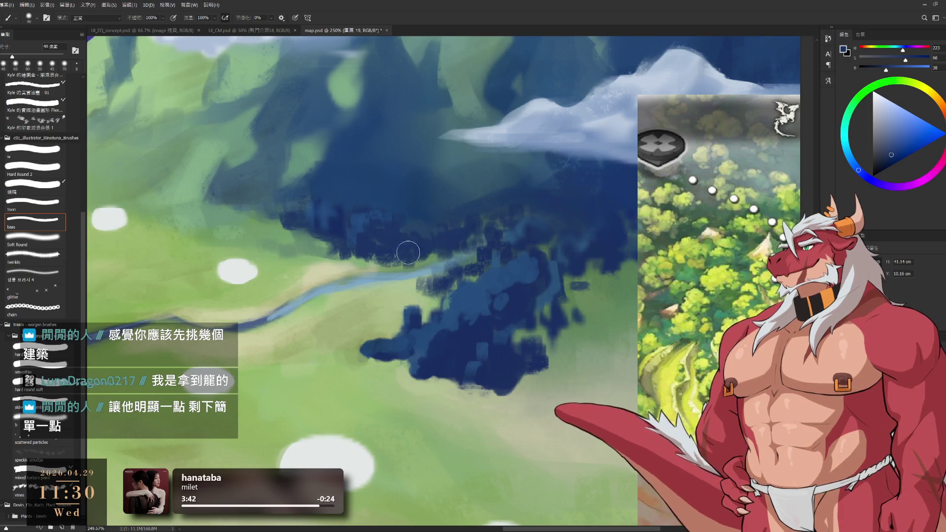
drag(411, 160, 207, 124)
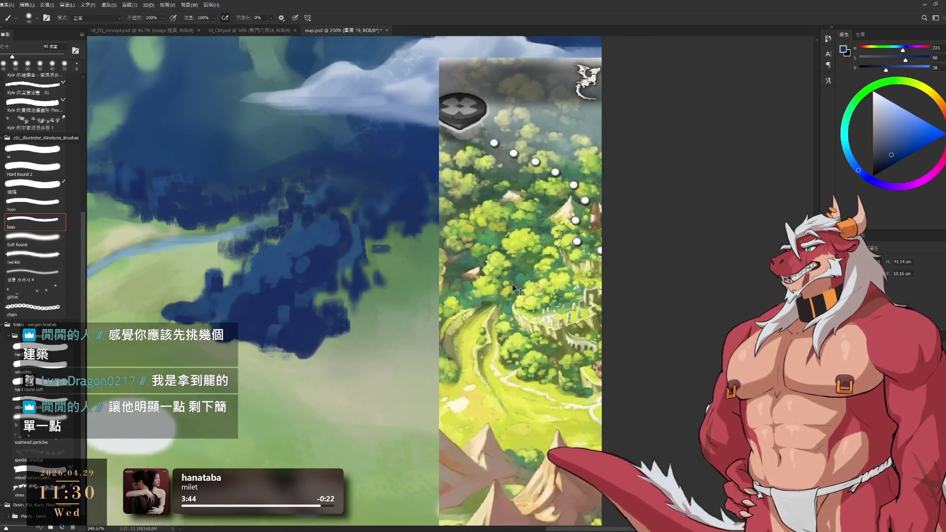
mouse_move(692, 239)
mouse_down()
mouse_move(523, 269)
mouse_move(506, 259)
mouse_up()
scroll(530, 251, up, 5)
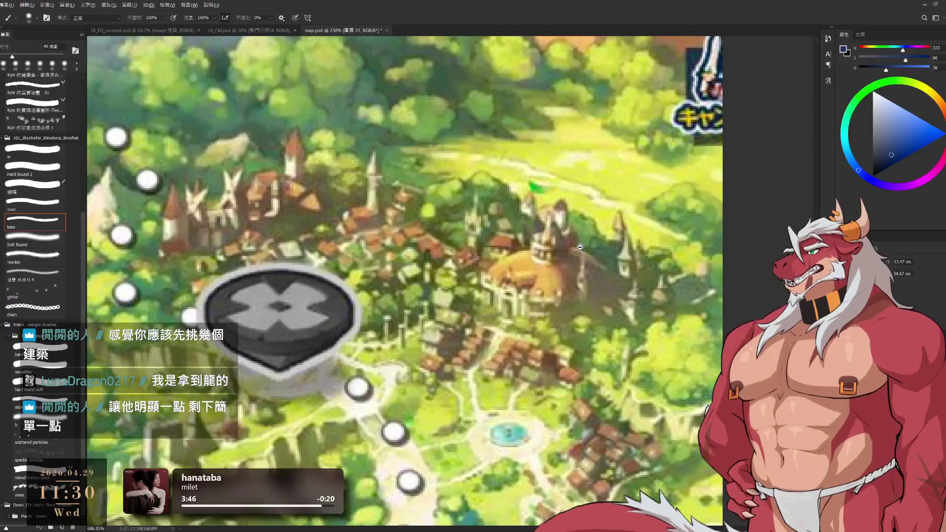
scroll(561, 248, down, 6)
scroll(551, 340, up, 5)
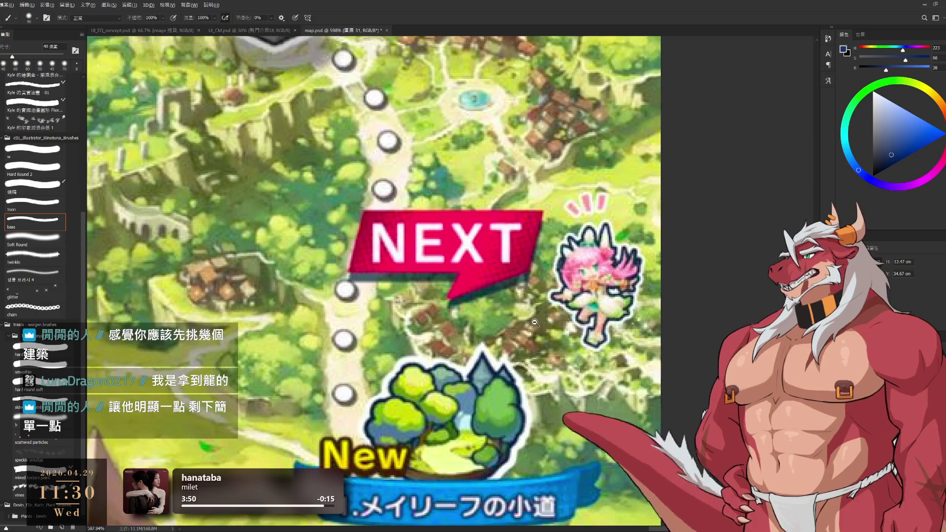
scroll(517, 323, down, 5)
drag(478, 343, 450, 347)
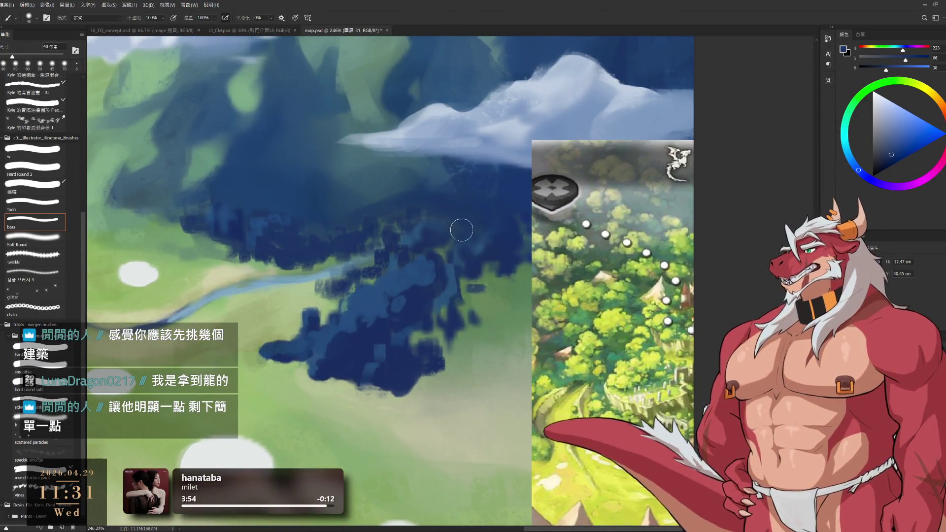
alt+click(418, 305)
alt+click(458, 339)
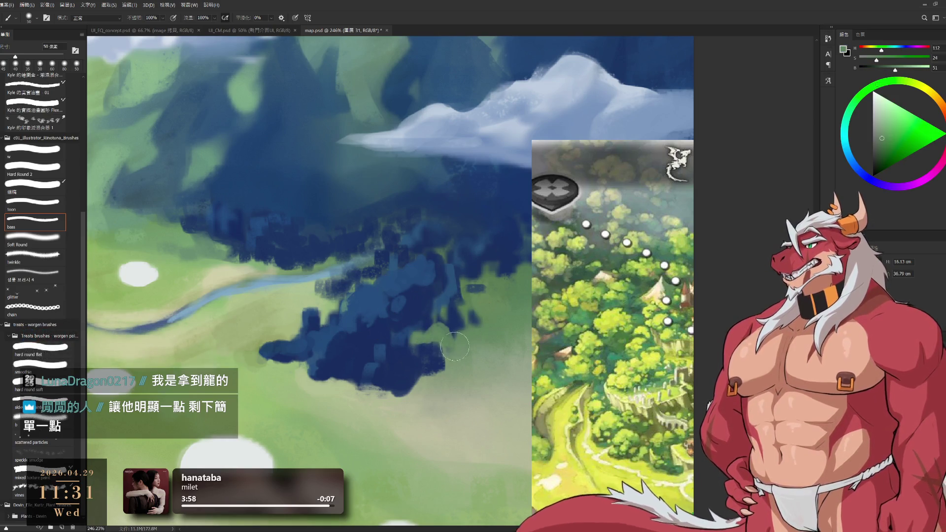
alt+click(424, 319)
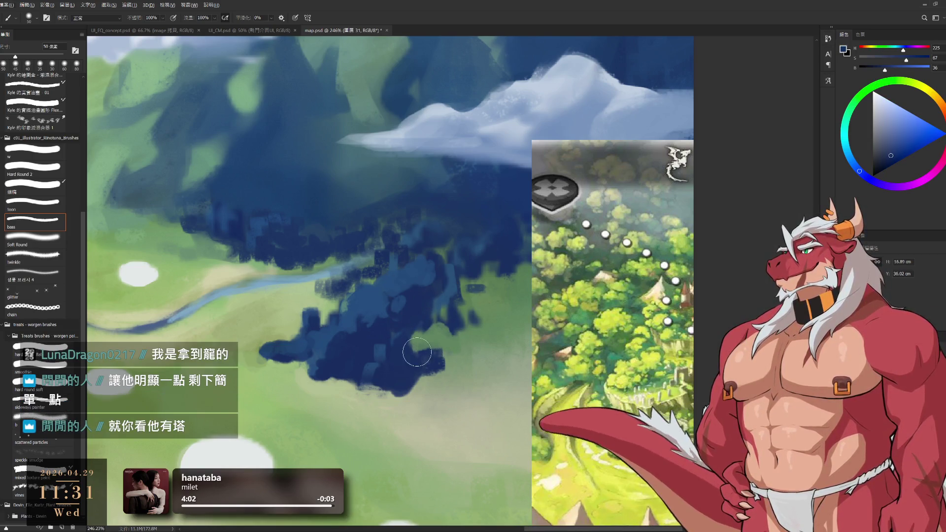
scroll(399, 295, down, 3)
scroll(399, 294, up, 2)
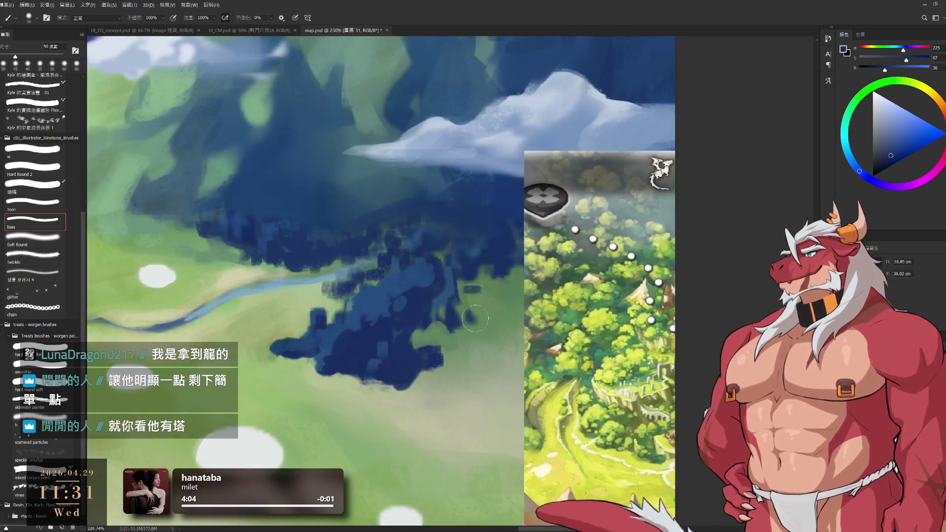
- Lasso the area around the forest and copy it to a new layer with Ctrl+J
key(l)
mouse_move(308, 308)
mouse_down()
mouse_move(440, 209)
mouse_move(512, 325)
mouse_up()
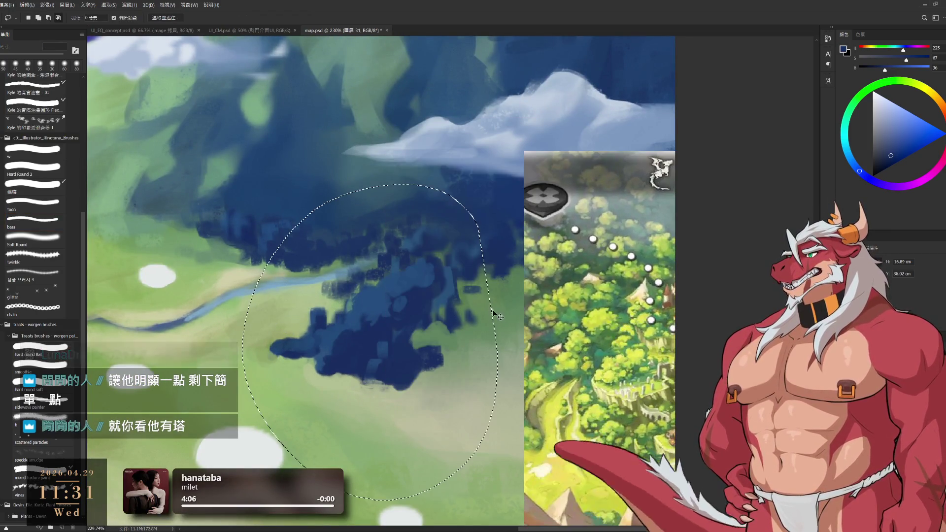
key(ctrl+j)
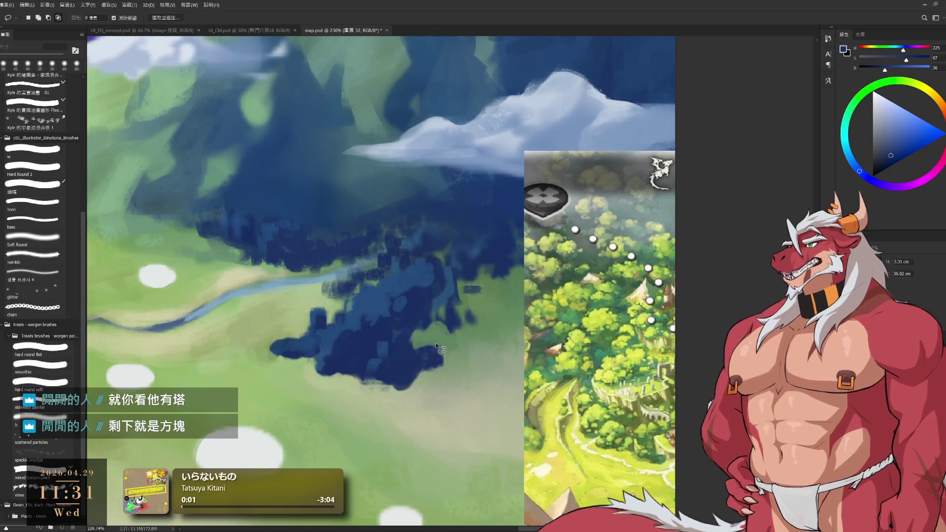
scroll(619, 260, down, 2)
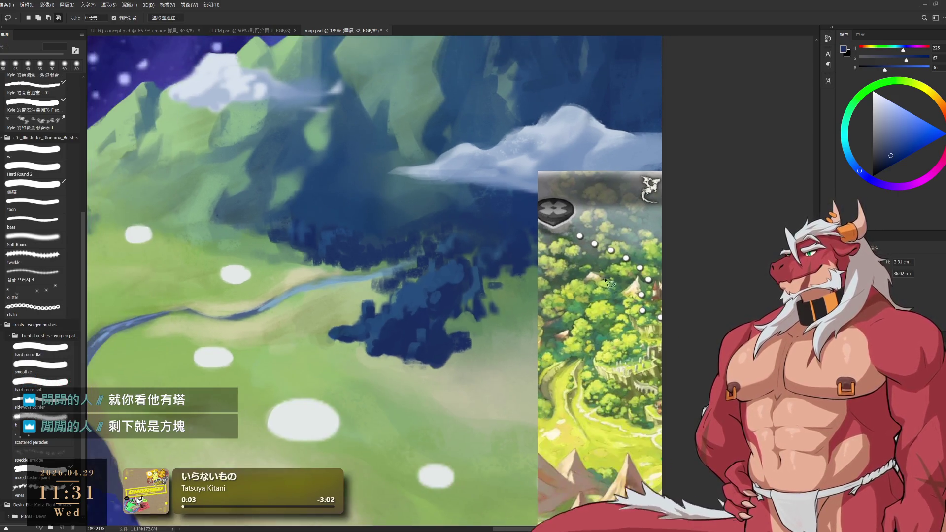
drag(619, 260, 246, 231)
scroll(424, 217, up, 2)
scroll(424, 216, up, 1)
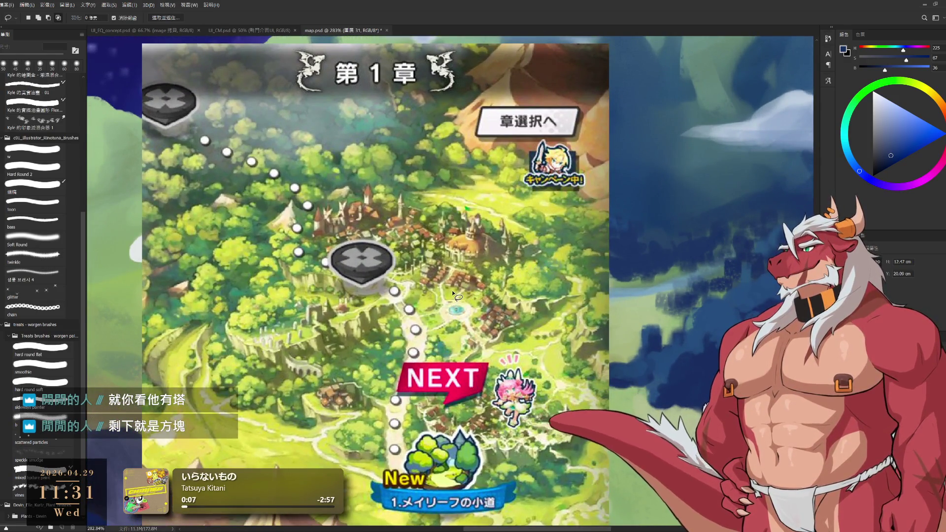
scroll(452, 290, down, 2)
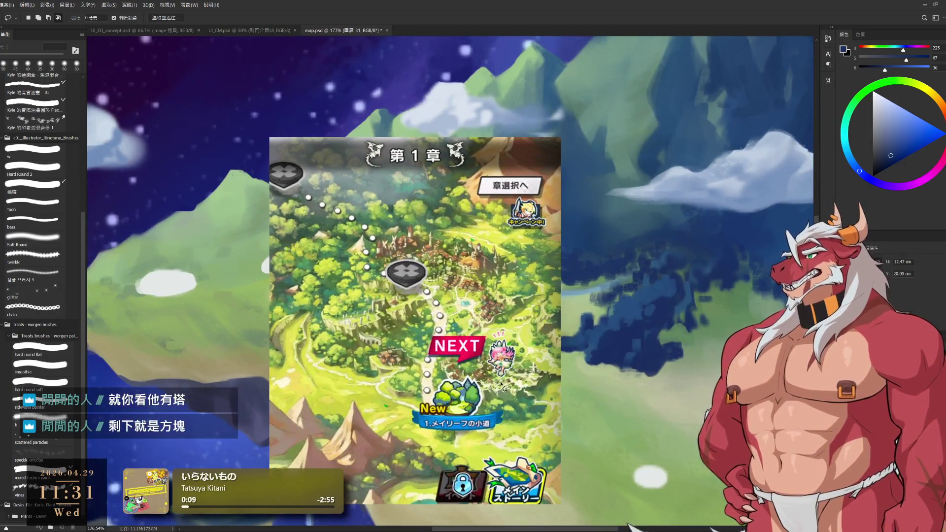
scroll(408, 325, up, 1)
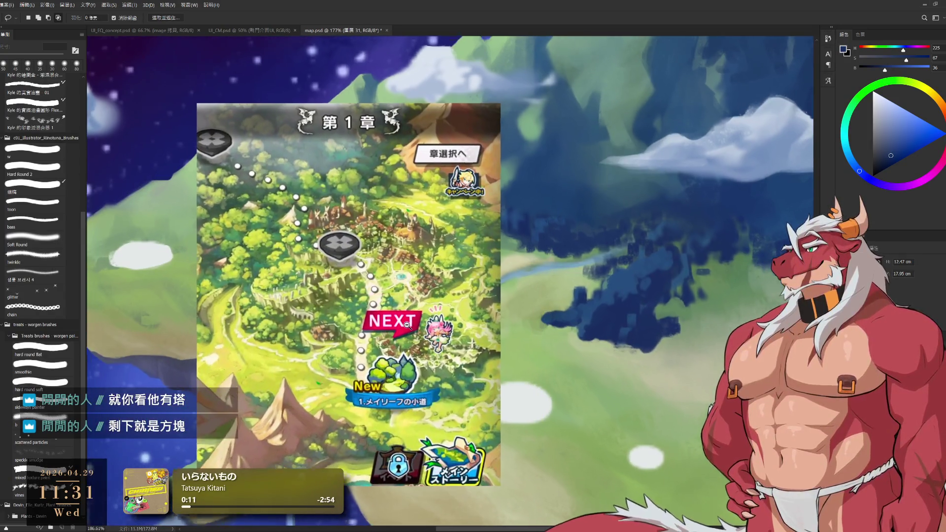
- Undo the stray dark blue ring stroke and sample a pale grass green with a smaller brush
key(b)
drag(566, 234, 485, 246)
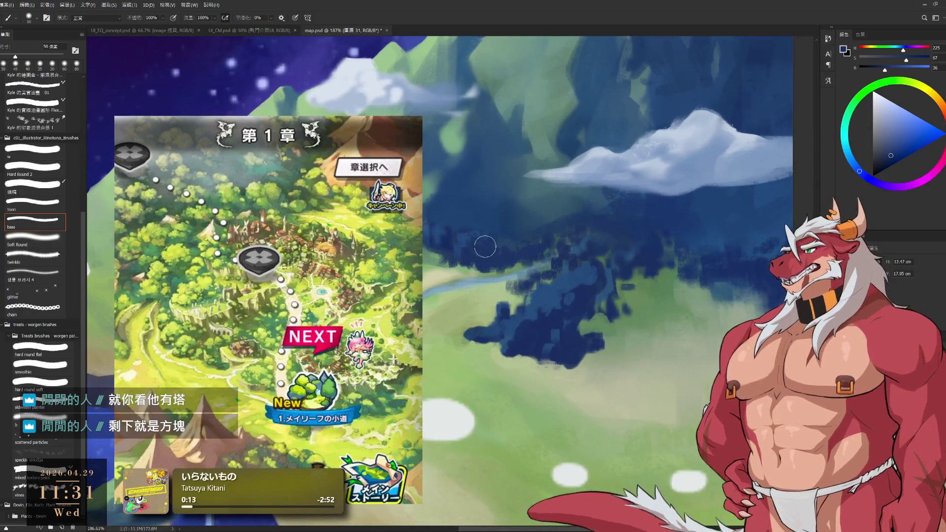
alt+click(611, 326)
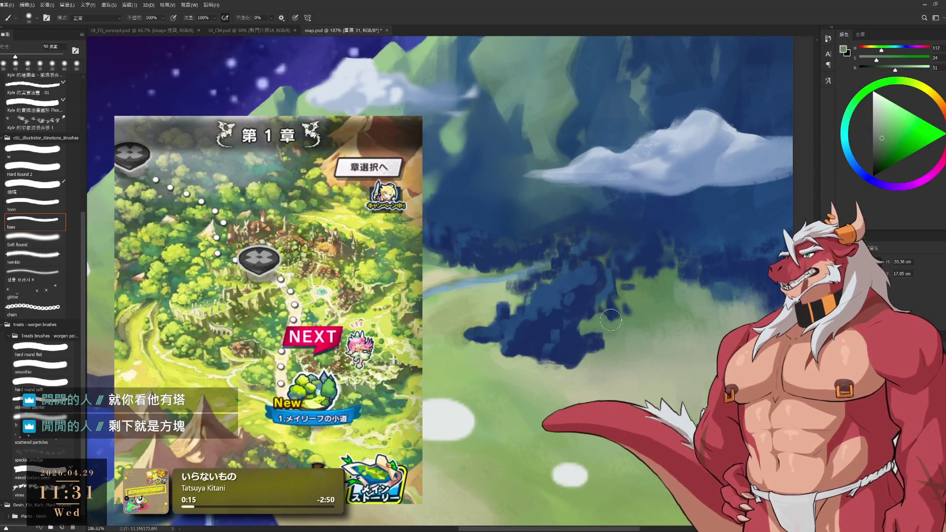
alt+click(585, 314)
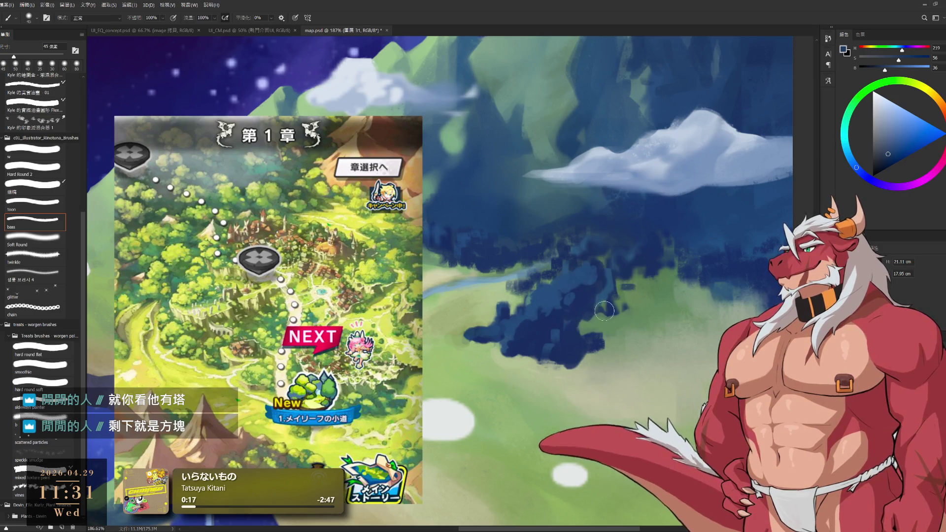
key(ctrl+z)
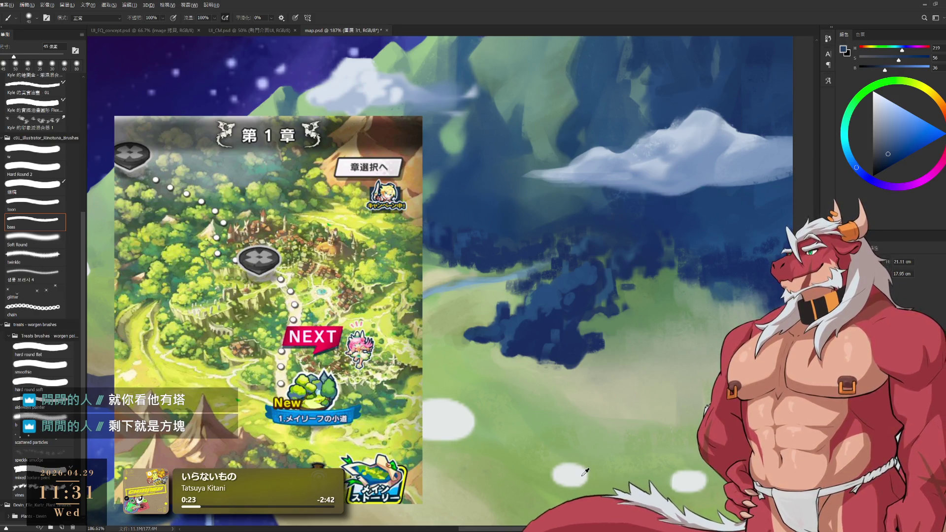
alt+click(608, 413)
alt+click(699, 303)
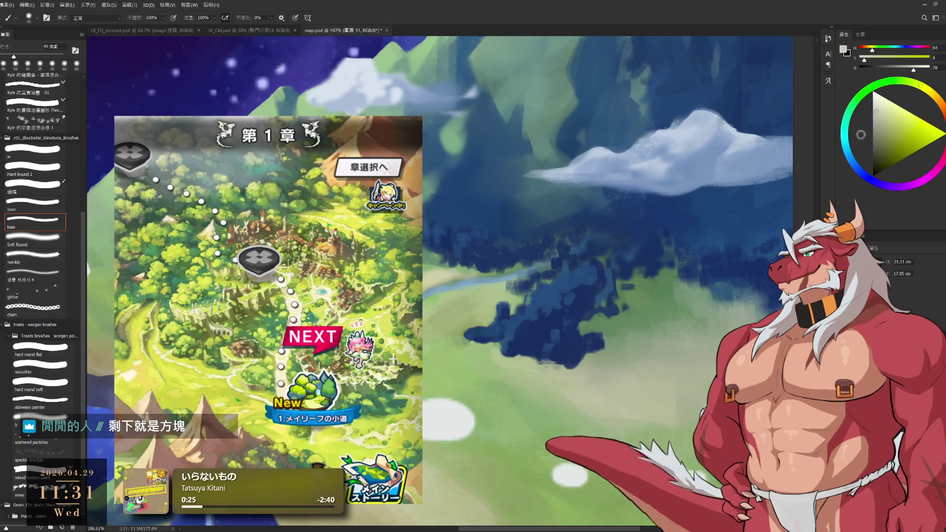
key(bracketleft)
key(bracketleft)
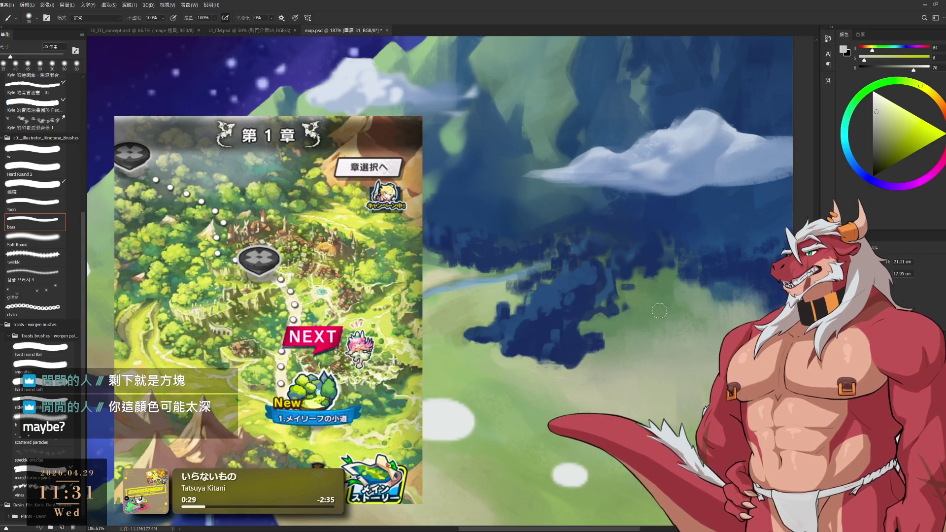
- Zoom out and draw, then cancel, a lasso outline around the island's right part
scroll(635, 305, down, 1)
scroll(635, 305, down, 5)
scroll(633, 305, up, 6)
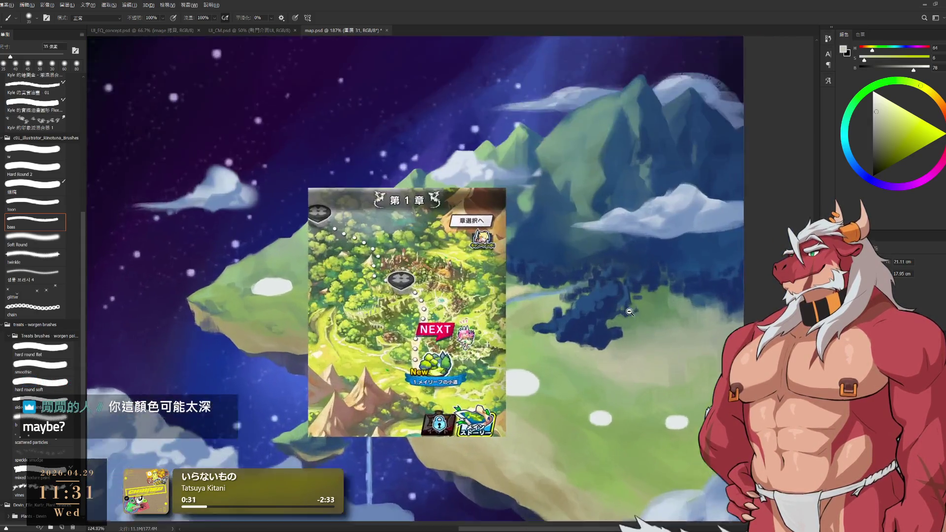
scroll(334, 361, down, 5)
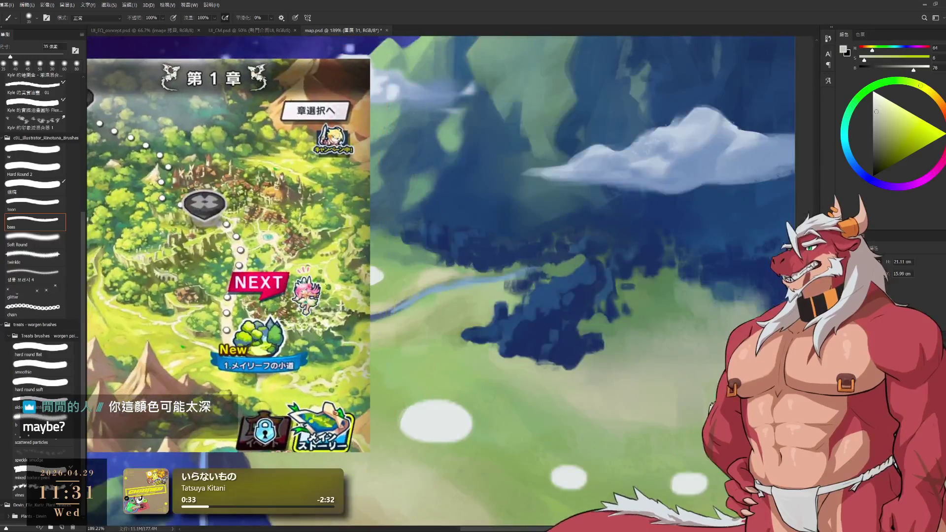
key(l)
mouse_move(446, 256)
mouse_down()
mouse_move(457, 373)
mouse_move(464, 294)
mouse_up()
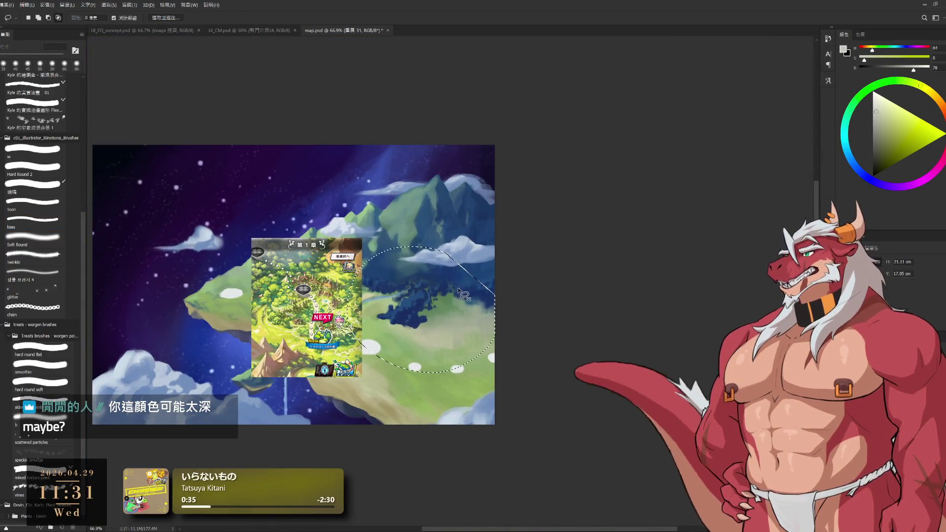
key(ctrl+d)
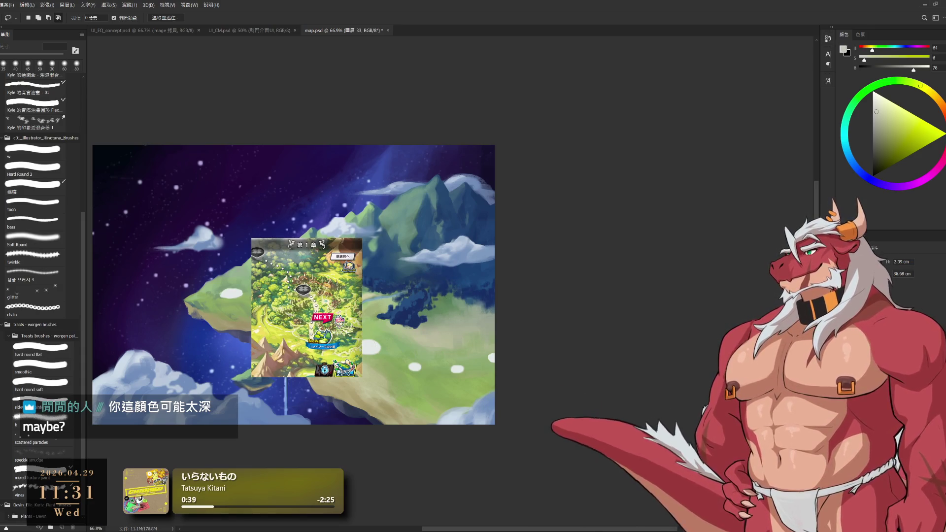
- Hide the chapter-map screenshot, briefly toggling the painting off and back on
key(Delete)
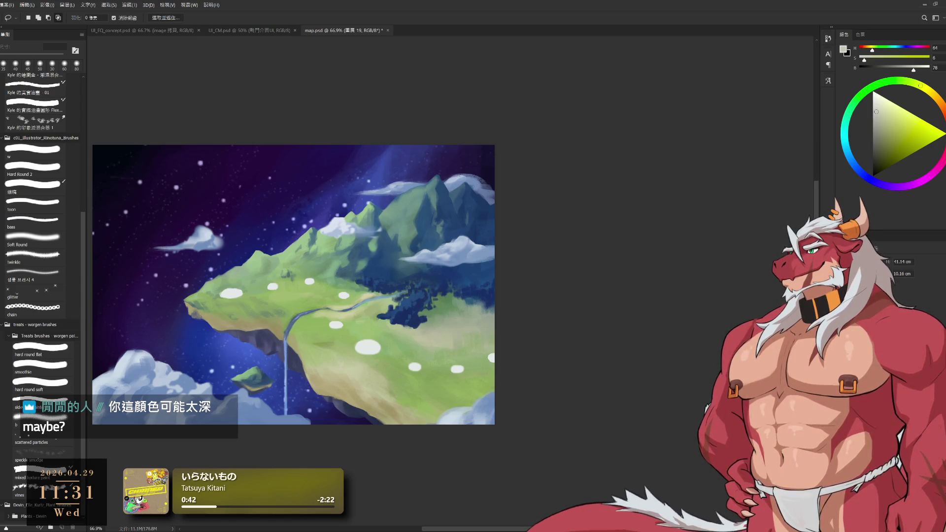
key(ctrl+comma)
key(ctrl+z)
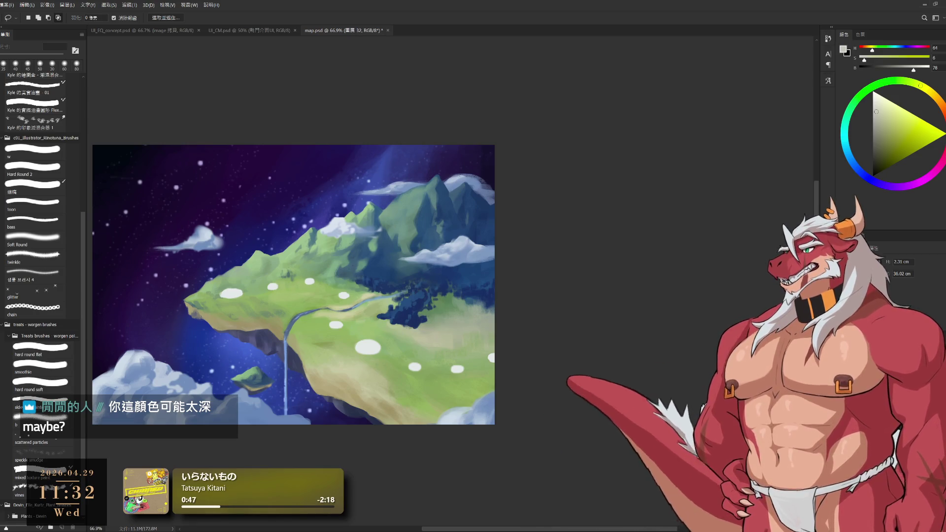
scroll(498, 330, down, 5)
scroll(497, 330, up, 3)
scroll(497, 330, up, 3)
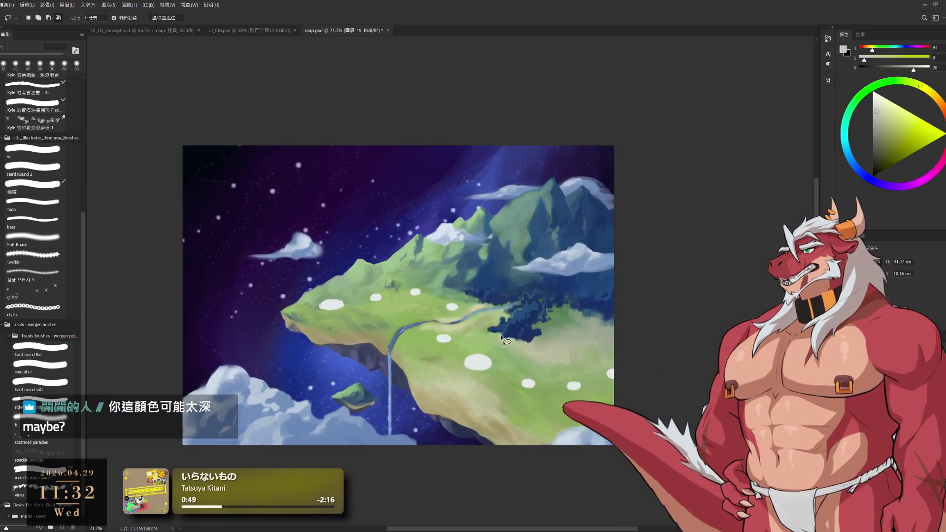
- Sample the light grass green and switch to another brush preset enlarged to 200 px
key(b)
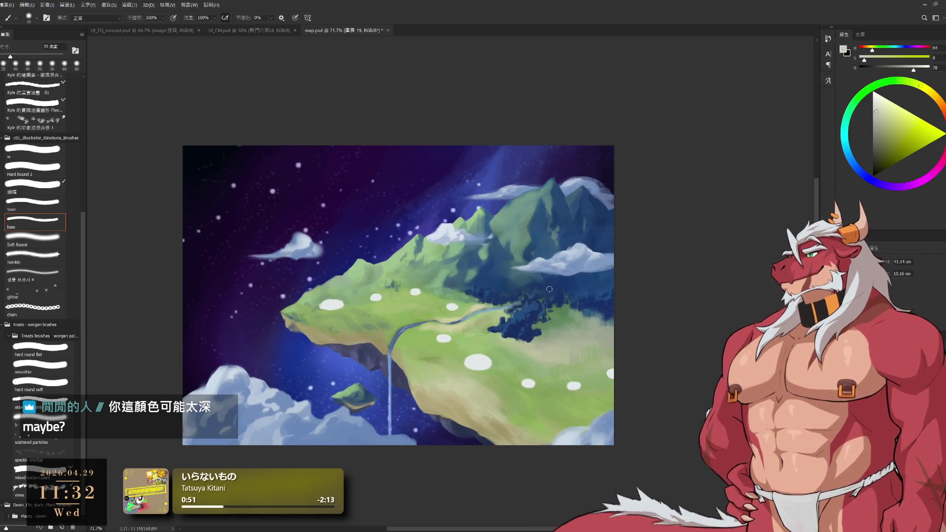
alt+click(475, 338)
key(bracketright)
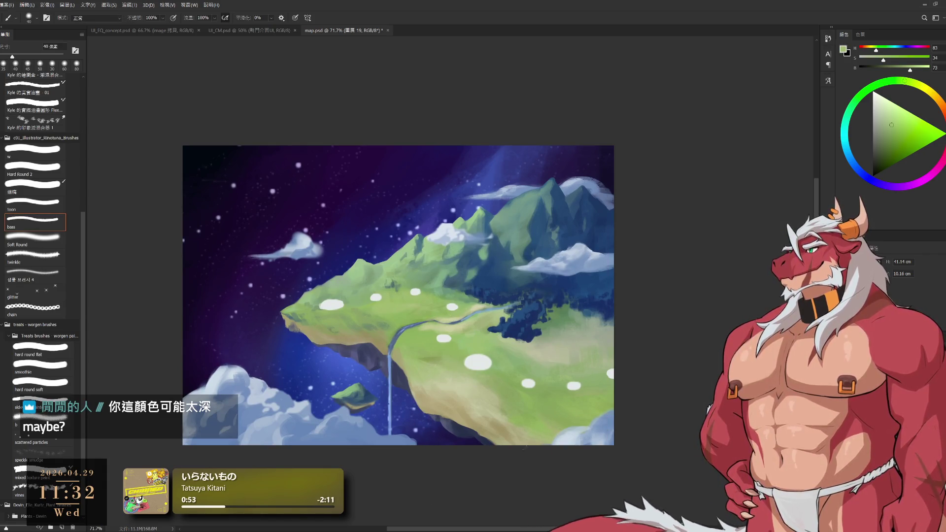
key(bracketright)
key(bracketright)
key(bracketright)
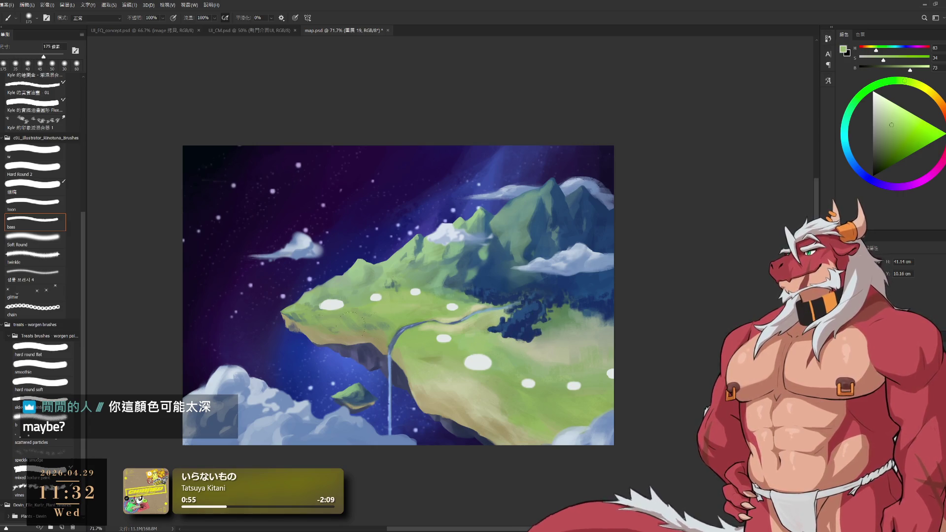
click(49, 416)
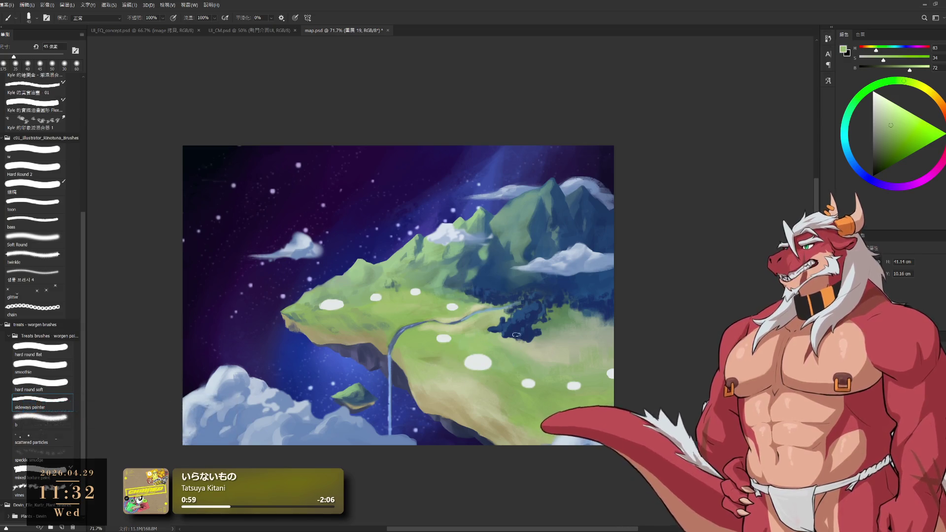
key(bracketright)
key(bracketright)
key(bracketright)
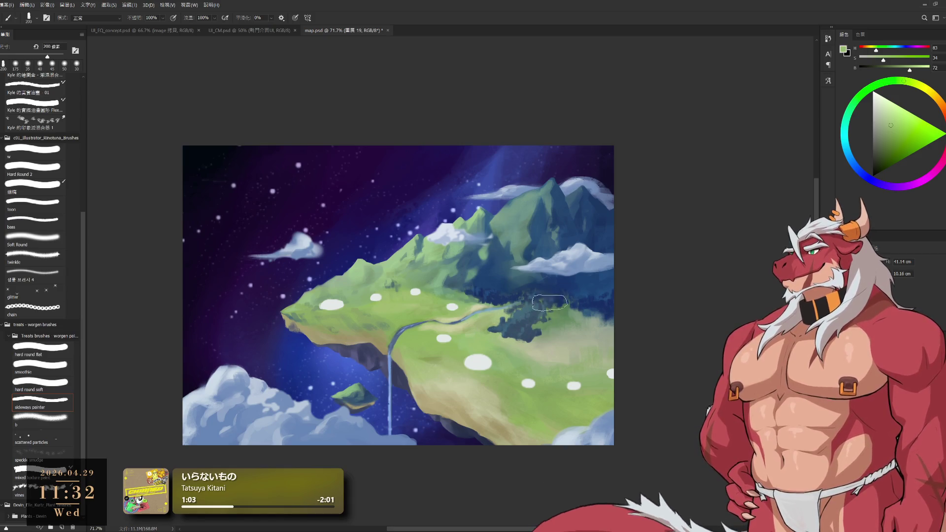
scroll(539, 318, up, 5)
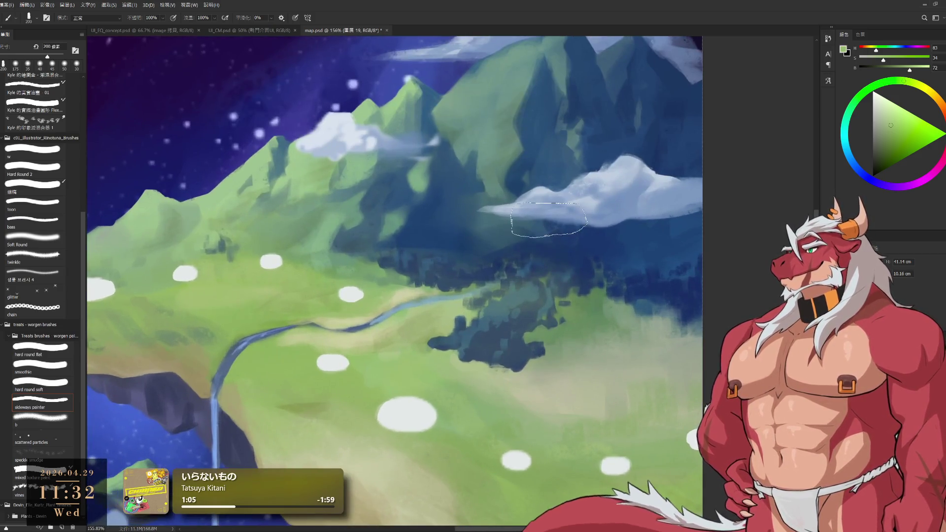
- Soften the tree cluster with dark blues and meadow grey-greens, shrinking the brush from 175 to 30 px
alt+click(484, 351)
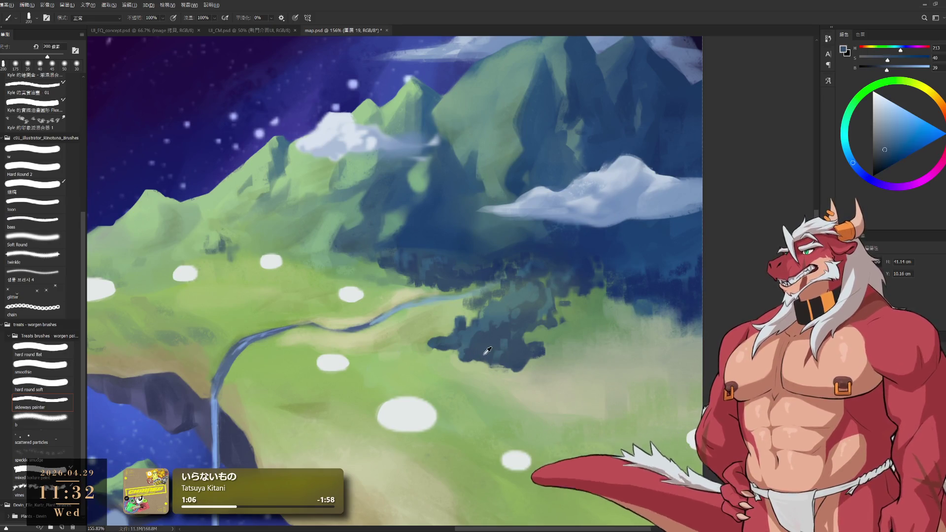
key(bracketleft)
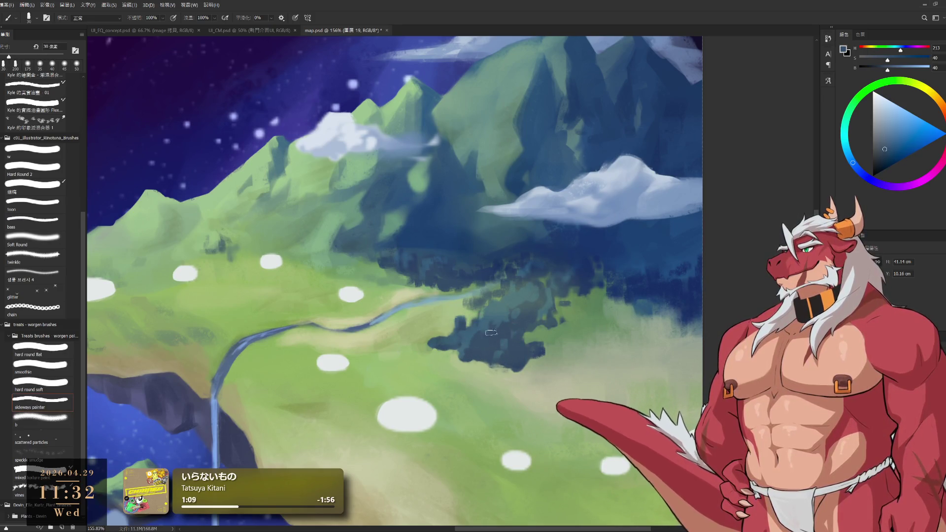
alt+click(595, 313)
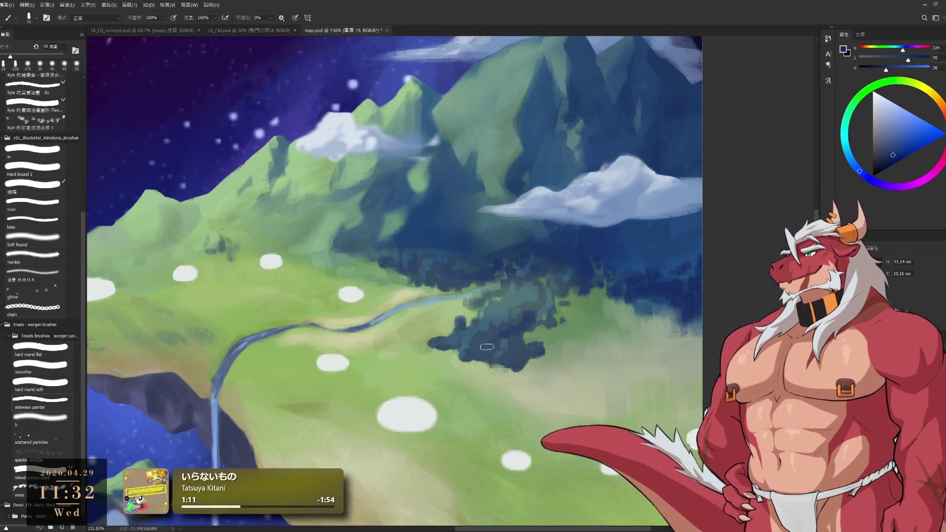
alt+click(534, 357)
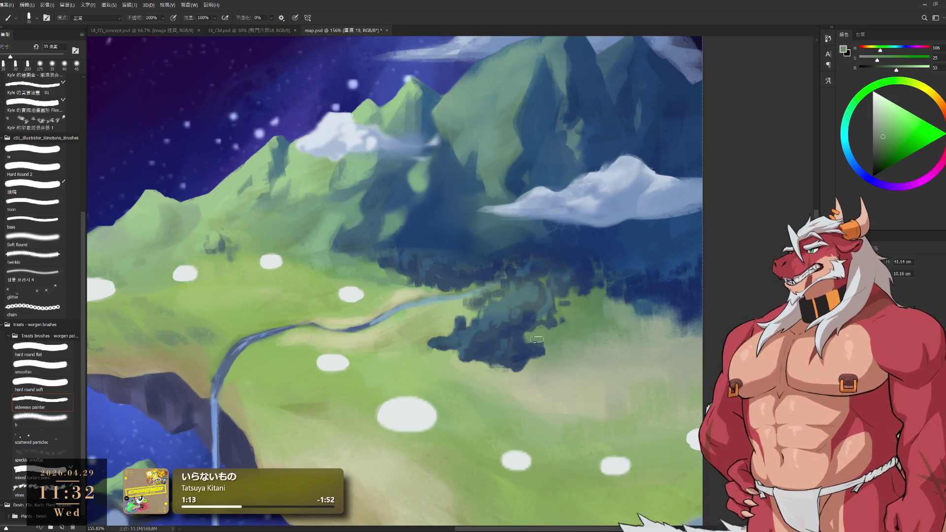
alt+click(536, 370)
drag(536, 371, 496, 371)
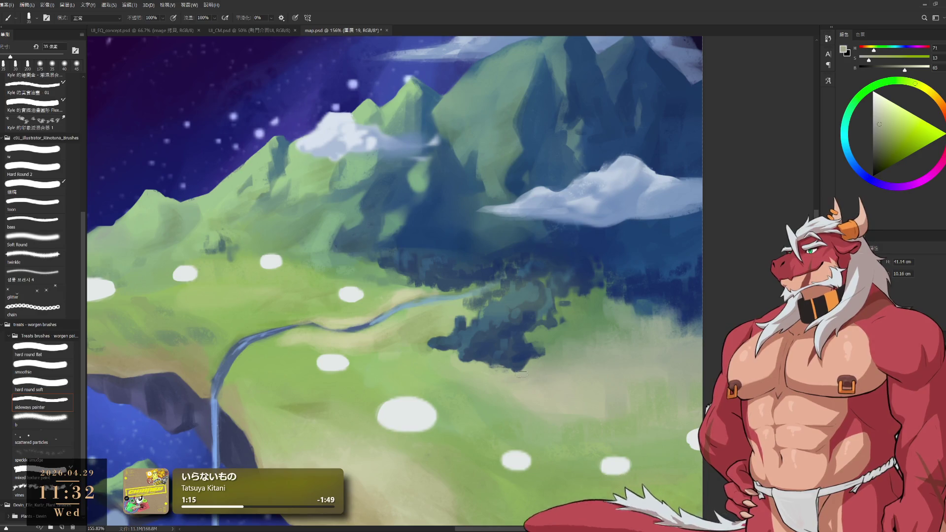
alt+click(344, 227)
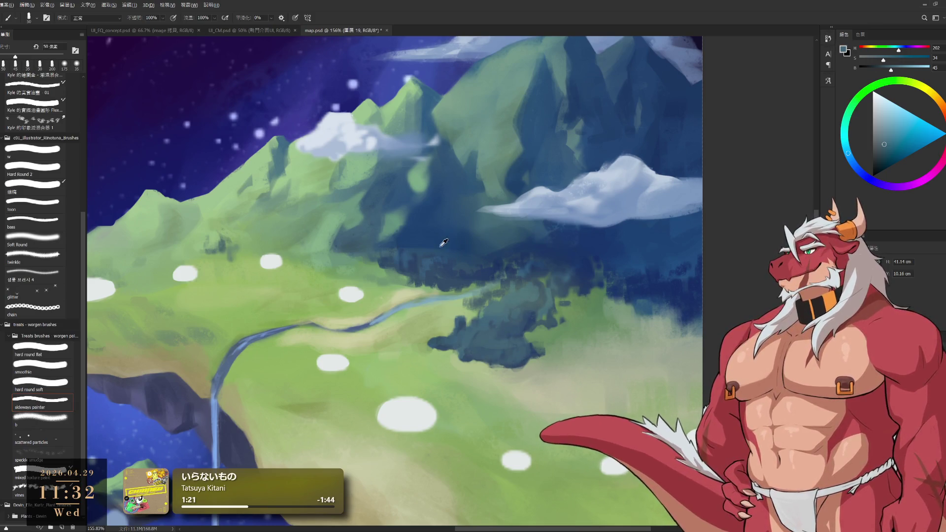
alt+click(340, 212)
key(bracketleft)
key(bracketleft)
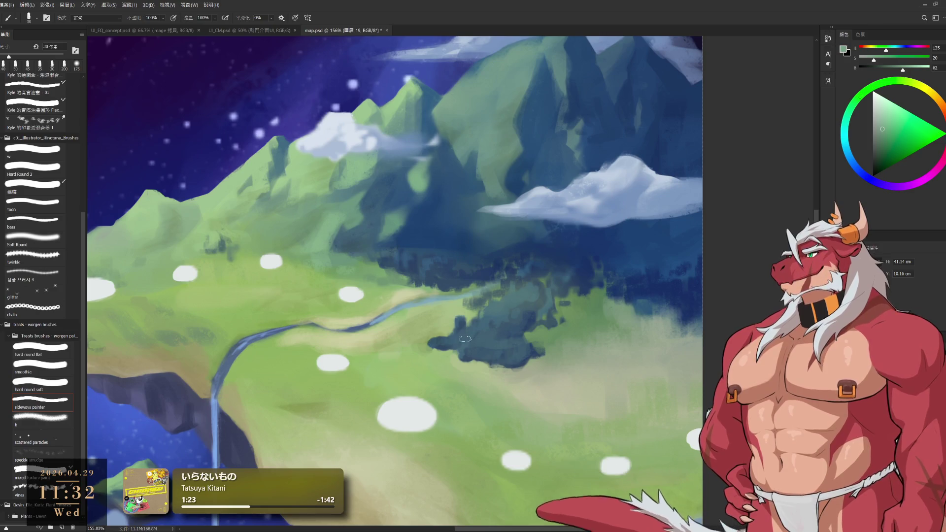
alt+click(496, 321)
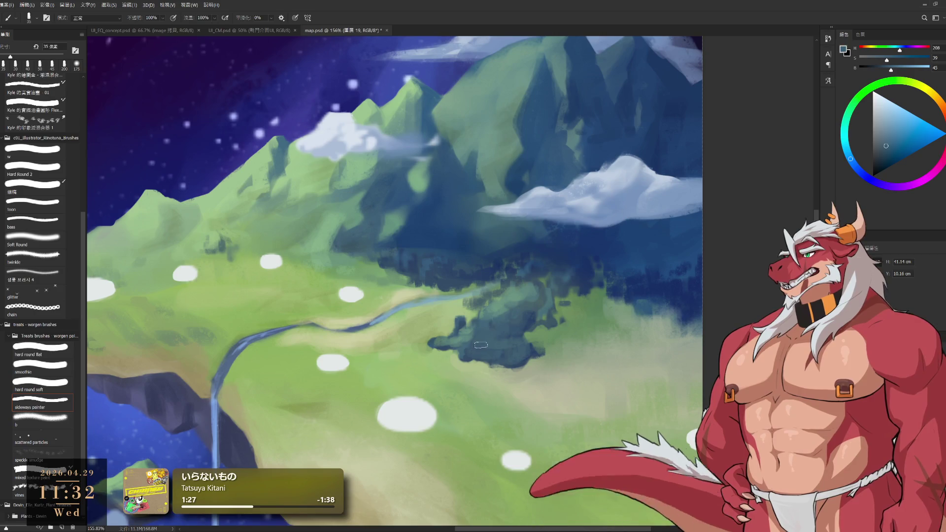
- Sample the forest's dark teal, then a deep indigo below the mountains, with a slightly smaller brush
scroll(513, 359, down, 5)
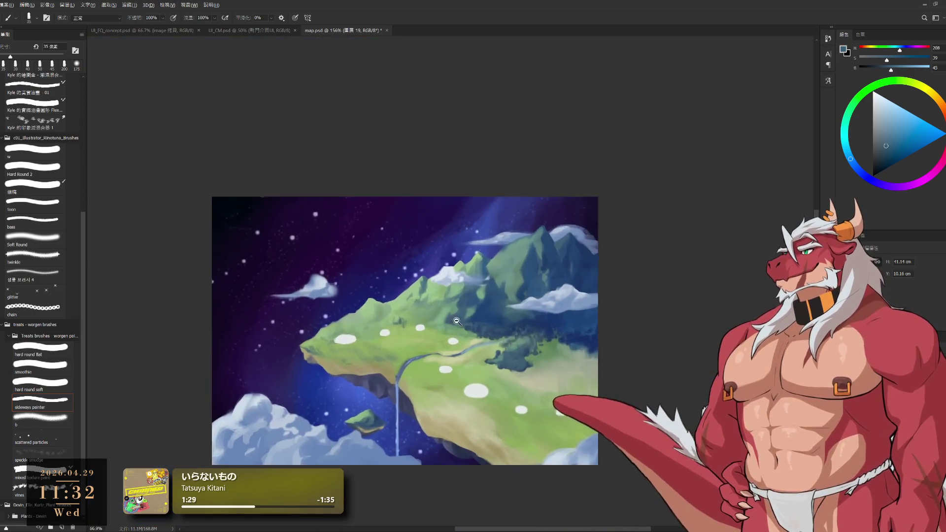
scroll(483, 394, up, 3)
drag(483, 418, 478, 375)
scroll(468, 375, up, 3)
alt+click(473, 333)
key(bracketright)
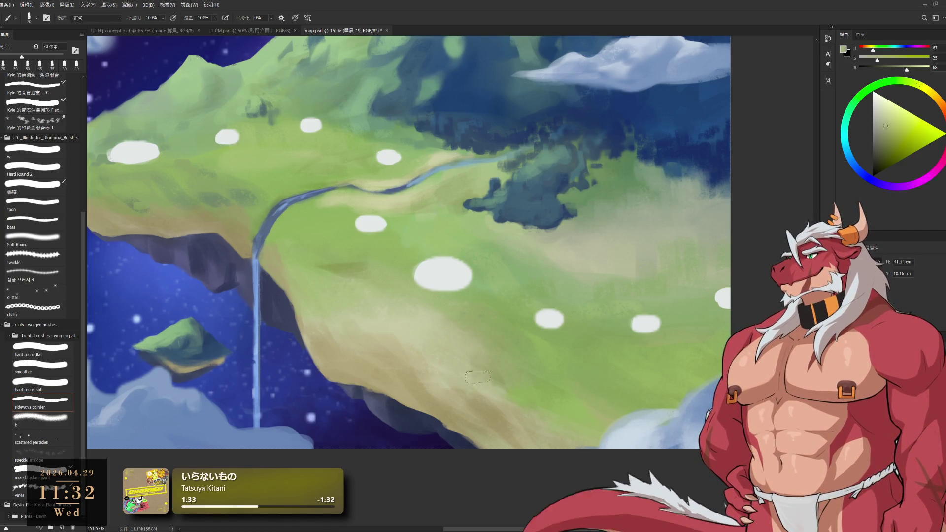
drag(575, 414, 530, 491)
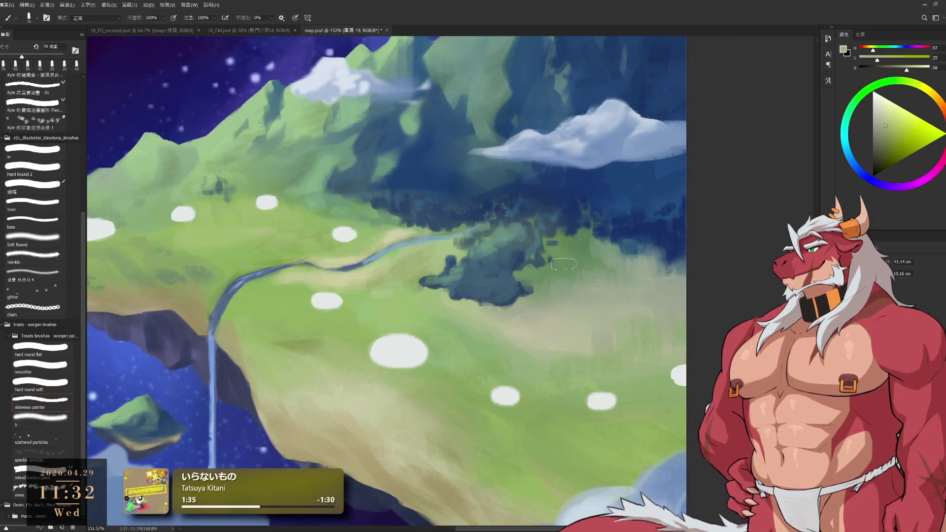
alt+click(534, 239)
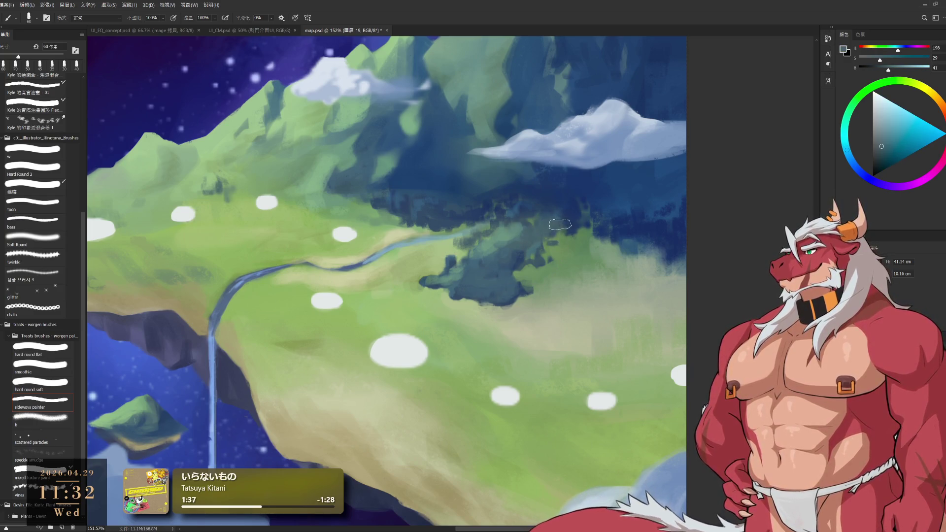
alt+click(580, 206)
key(bracketleft)
scroll(593, 211, up, 5)
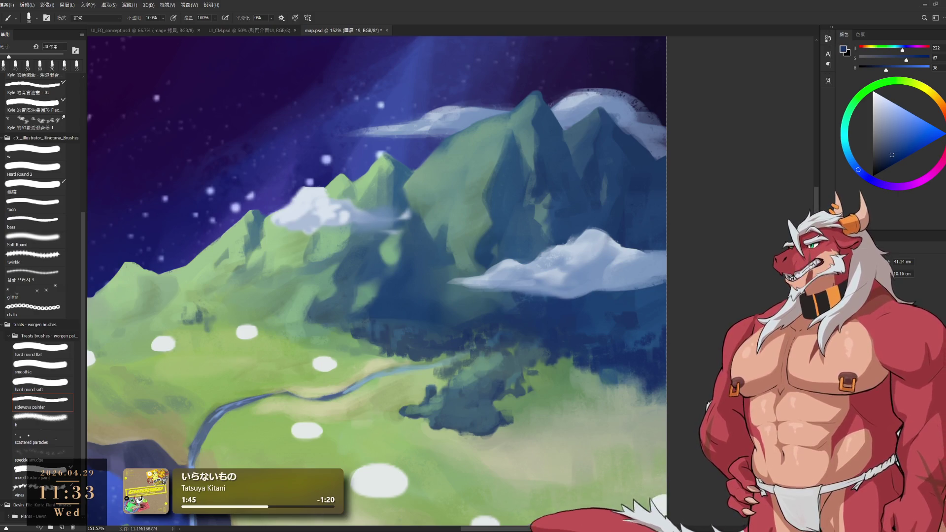
- Zoom in on the reference map's foliage, sample its bright yellow-green, then zoom back out
drag(329, 366, 400, 282)
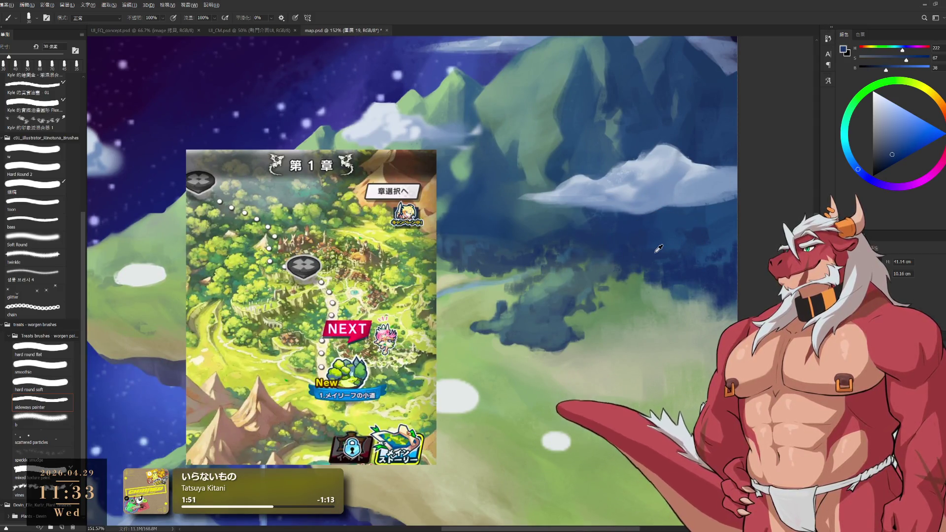
alt+click(555, 280)
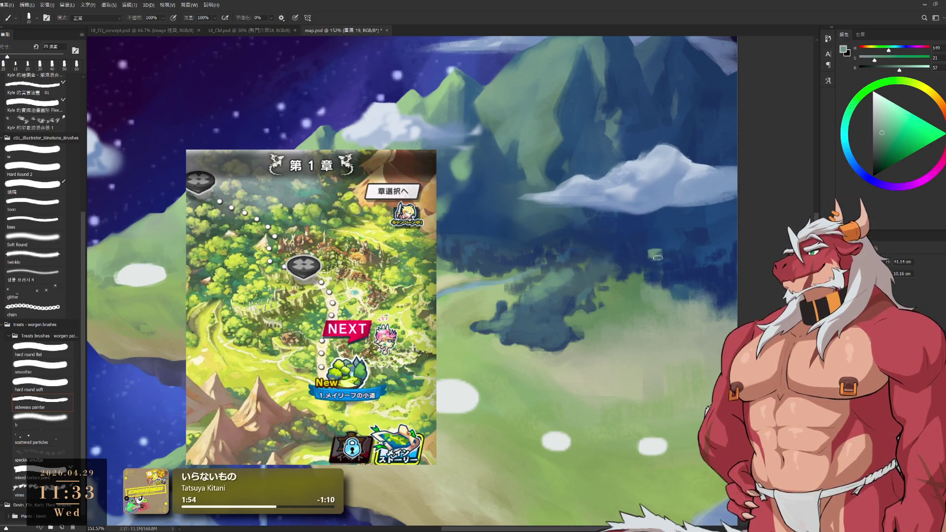
drag(372, 197, 446, 306)
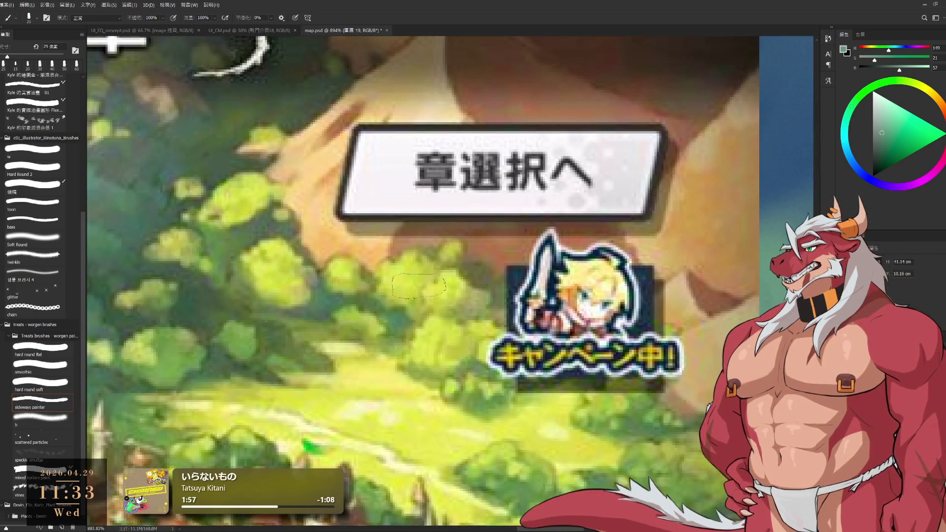
alt+click(412, 285)
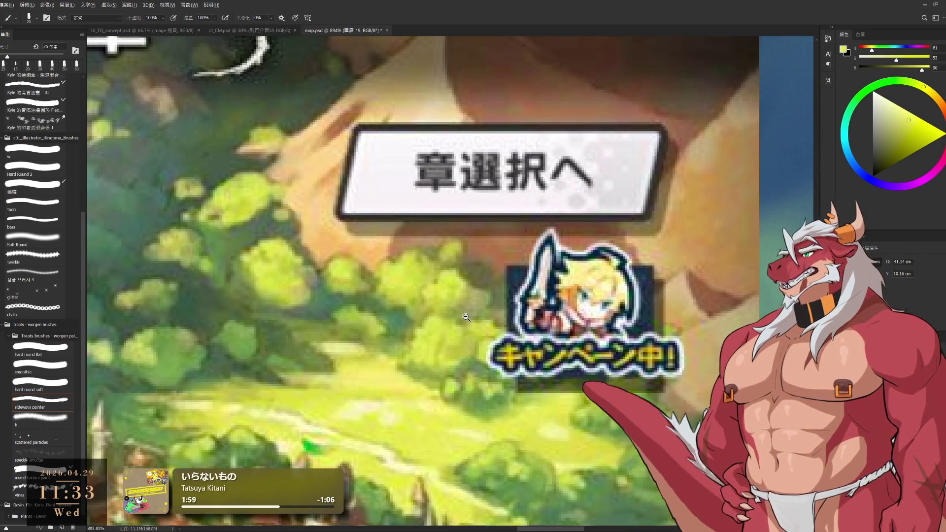
drag(466, 318, 428, 316)
mouse_move(615, 394)
mouse_down()
mouse_move(532, 290)
mouse_move(564, 299)
mouse_move(552, 292)
mouse_up()
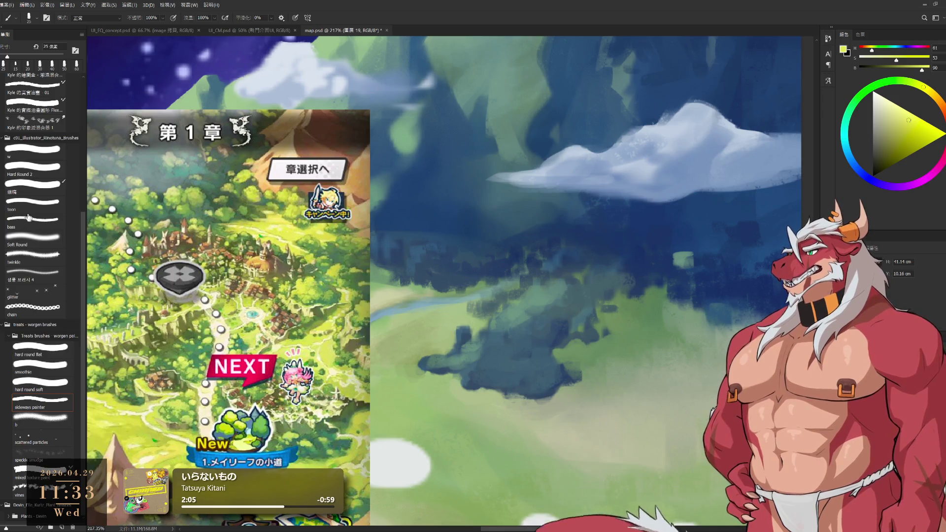
scroll(63, 188, up, 3)
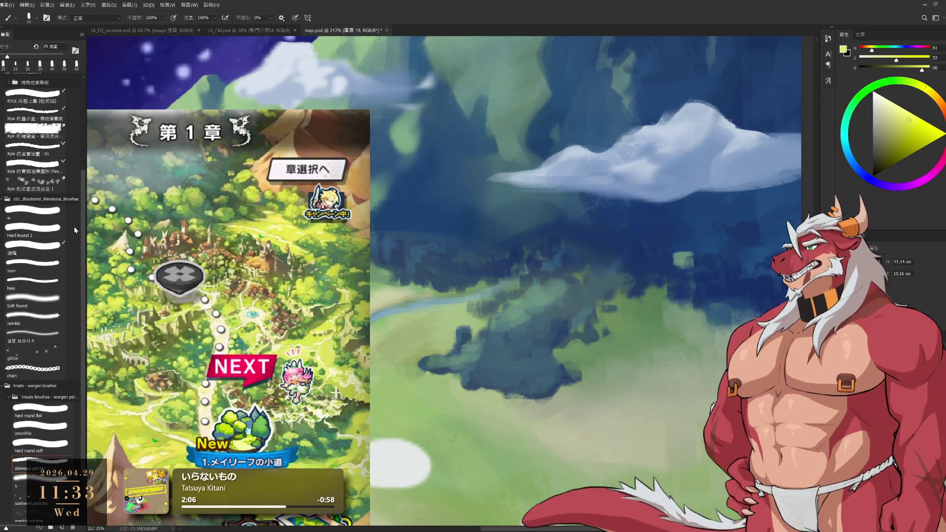
scroll(40, 105, up, 6)
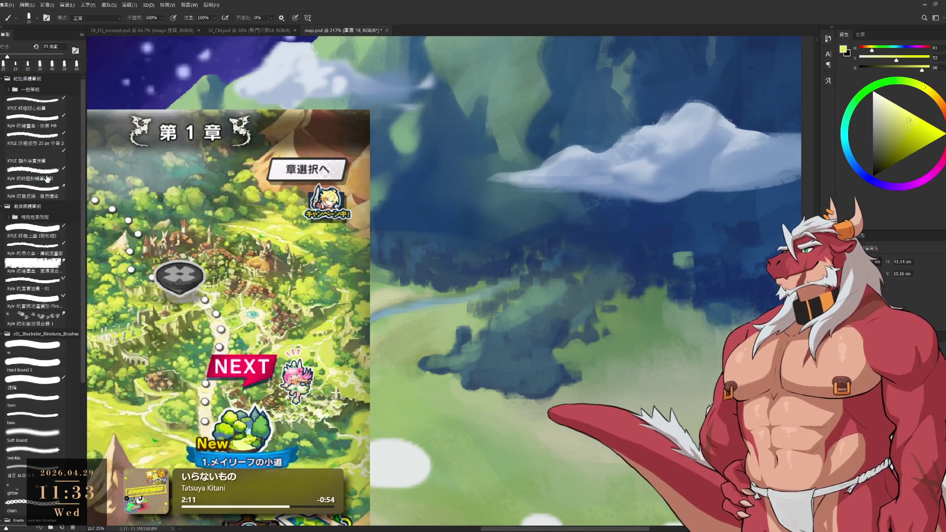
click(40, 253)
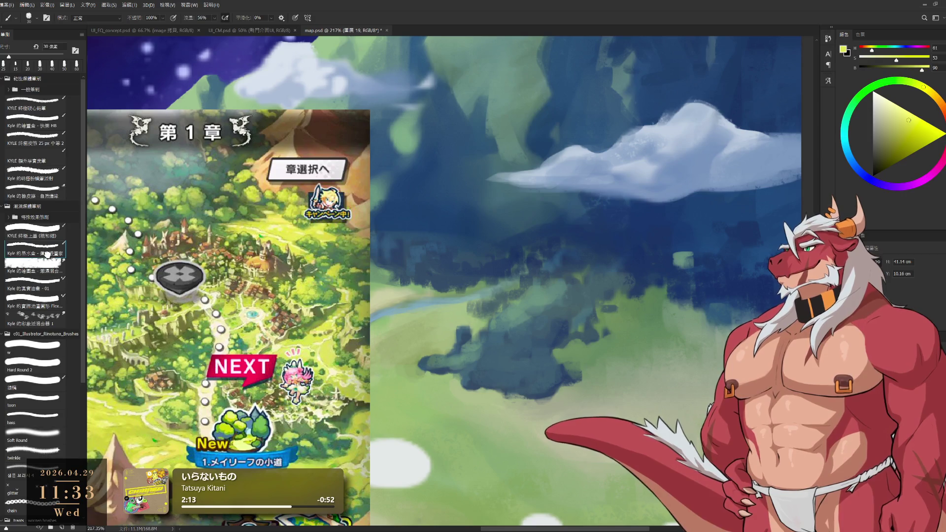
drag(709, 239, 693, 282)
key(ctrl+z)
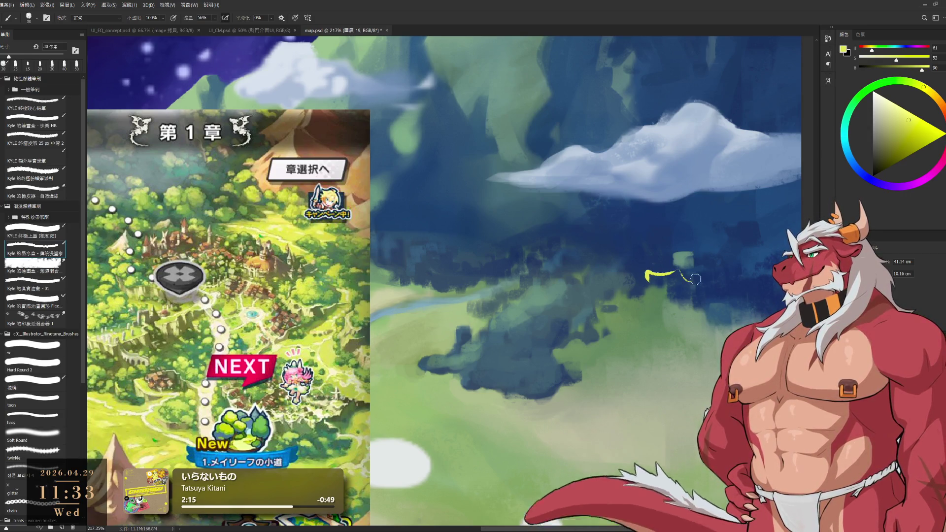
key(ctrl+z)
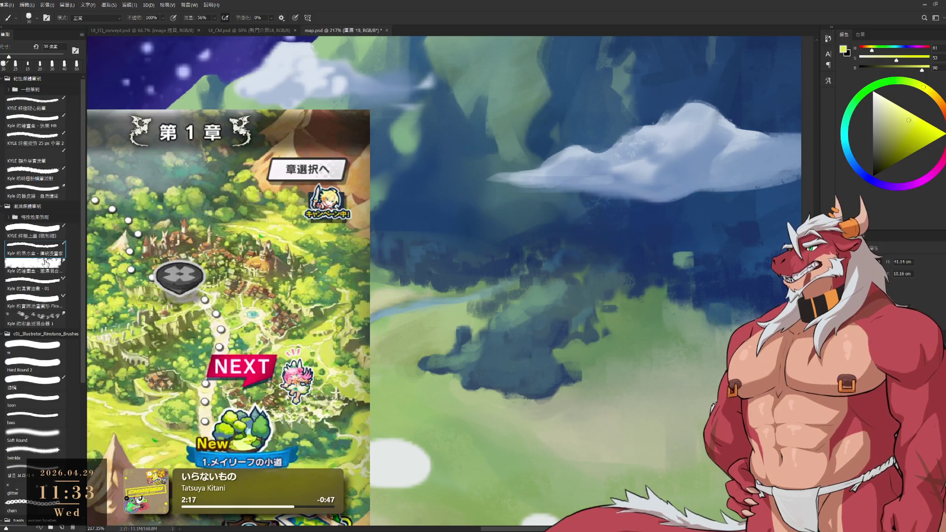
click(45, 265)
drag(672, 252, 688, 263)
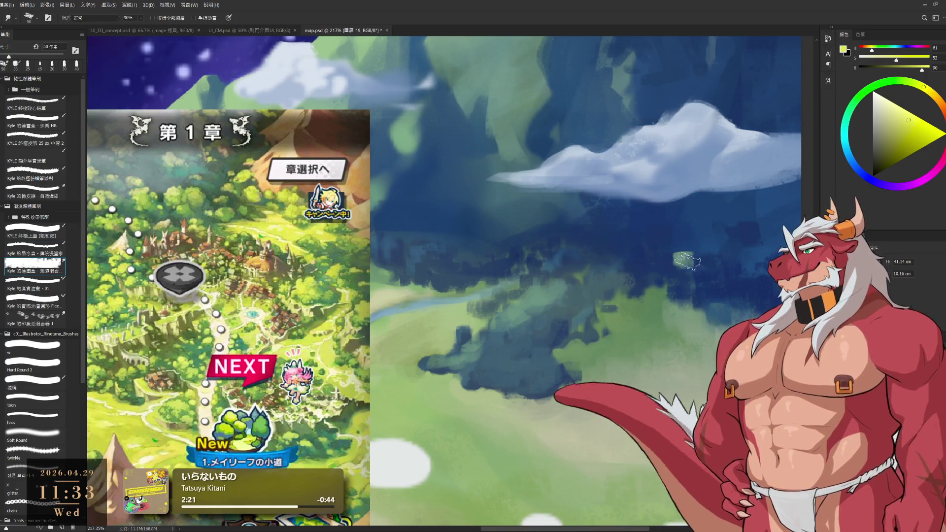
key(b)
alt+click(690, 263)
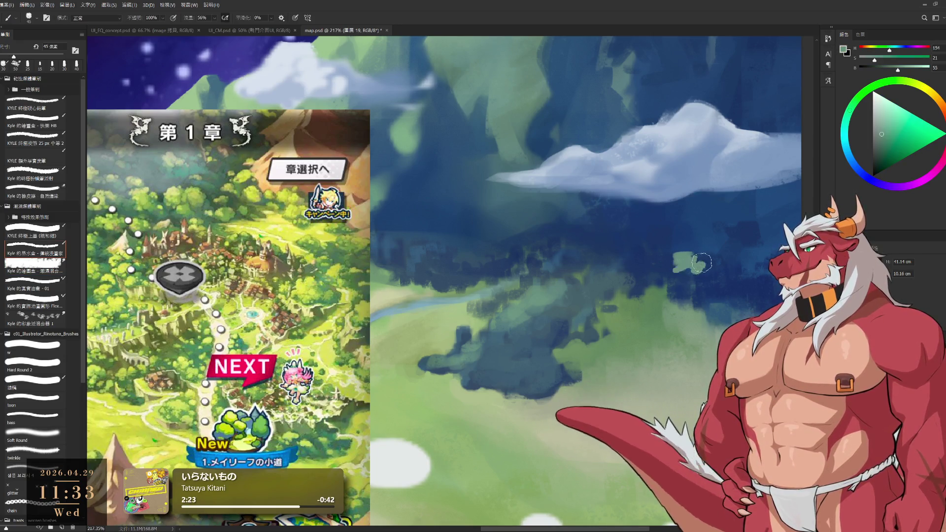
drag(702, 262, 675, 270)
click(34, 265)
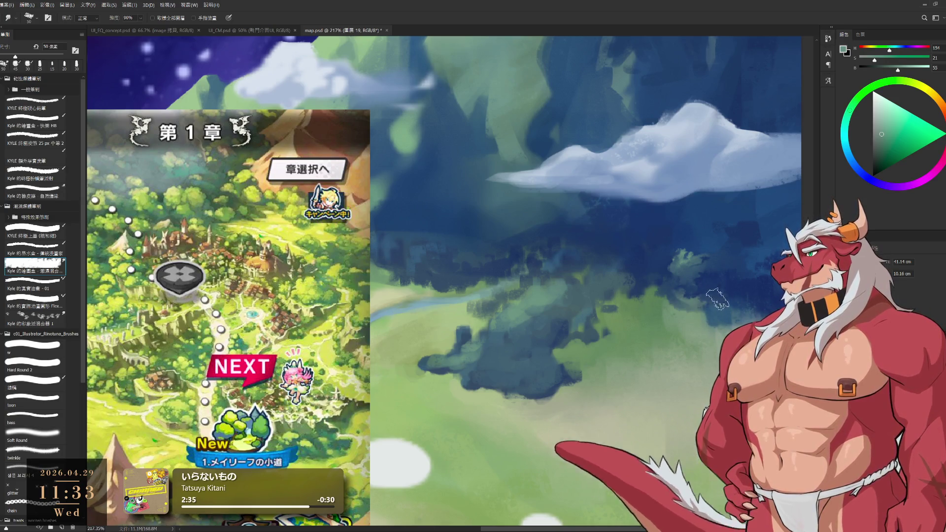
scroll(763, 303, down, 5)
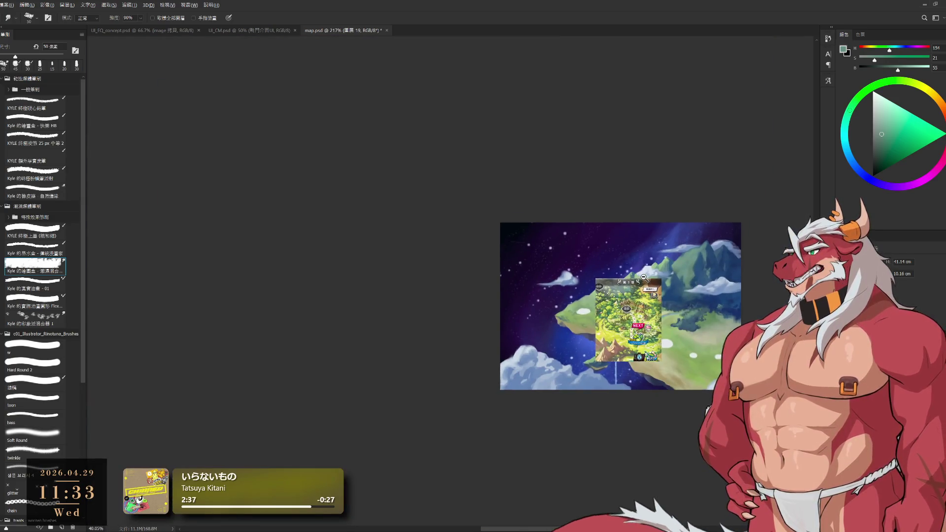
- Choose the realistic oil-paint brush preset and sample a teal-blue from the forest
scroll(697, 299, up, 6)
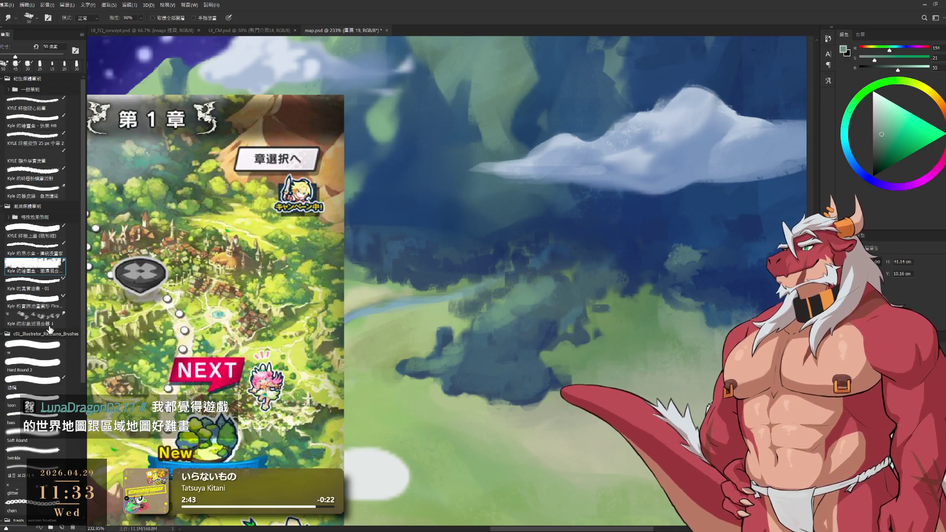
click(32, 299)
click(46, 283)
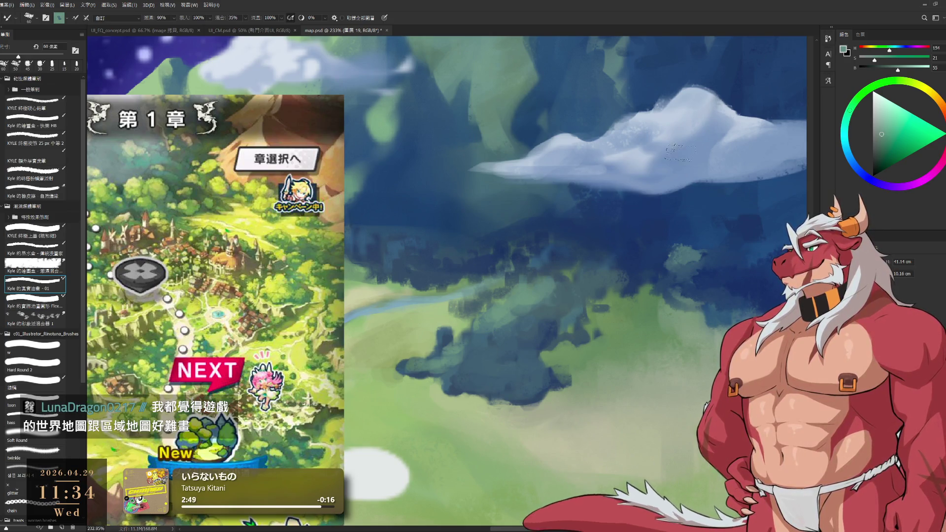
alt+click(692, 251)
key(bracketleft)
key(bracketright)
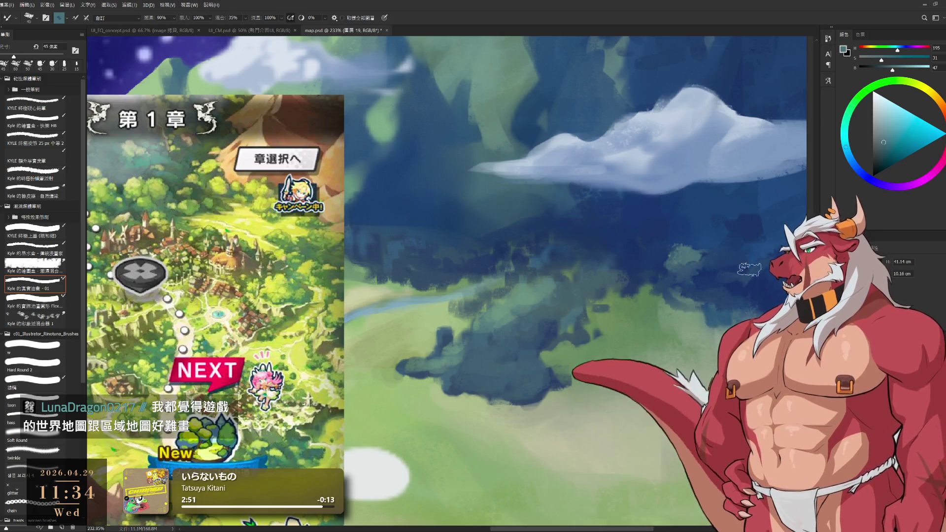
key(bracketleft)
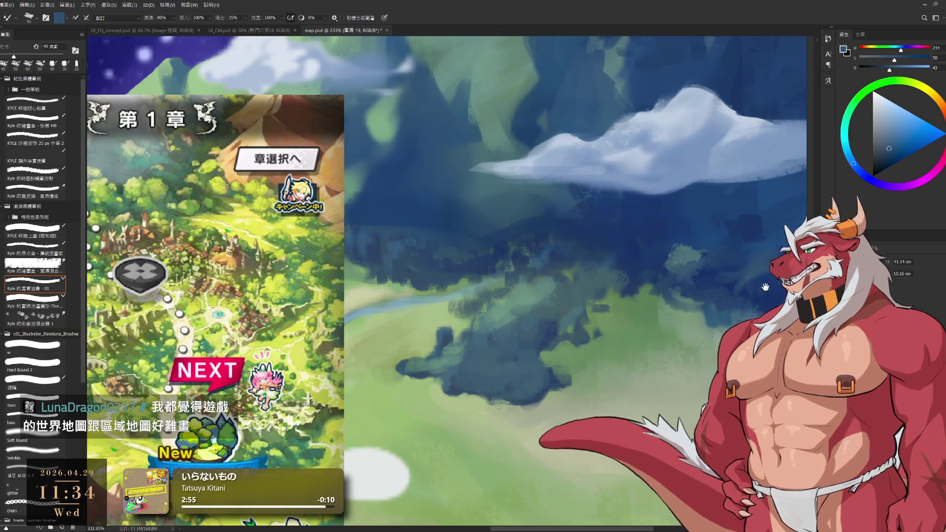
- Set the brush to 50 px and sample a pale grey-green from the meadow
drag(765, 266, 700, 213)
scroll(699, 213, down, 3)
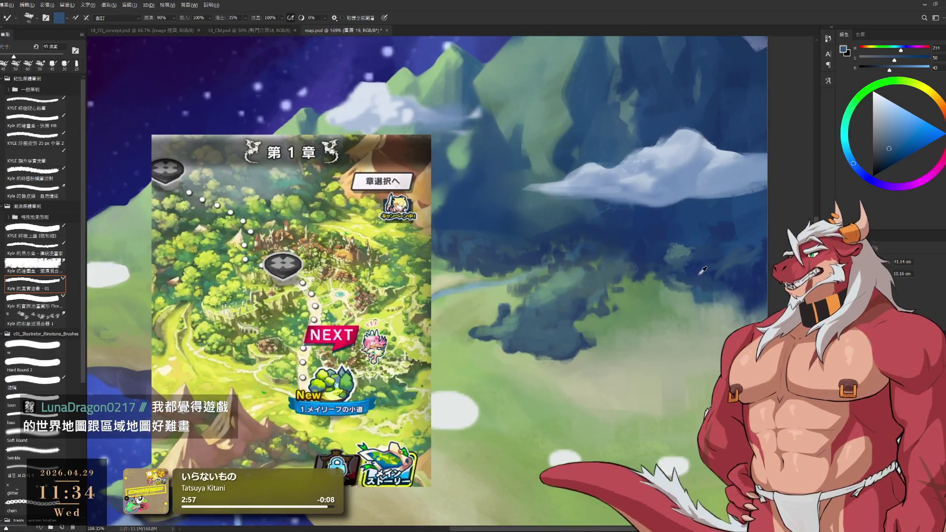
alt+click(721, 274)
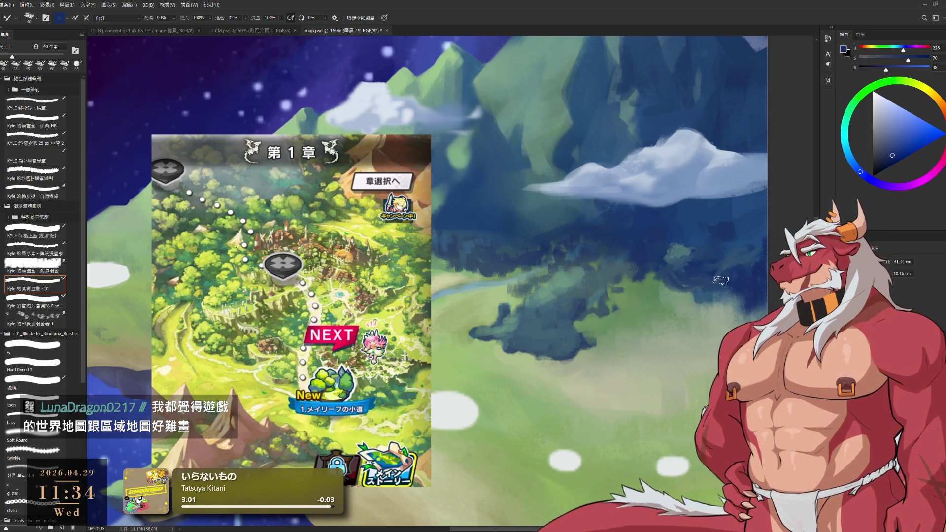
alt+click(707, 277)
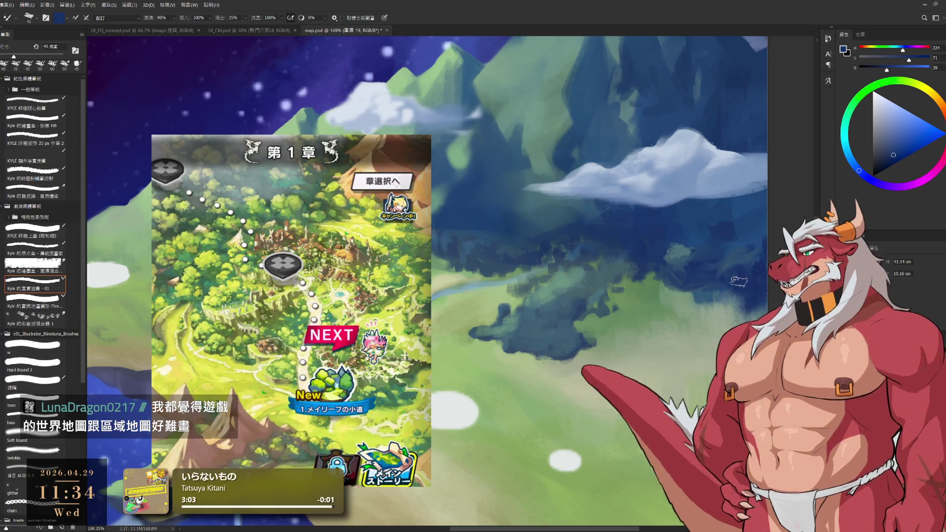
key(bracketright)
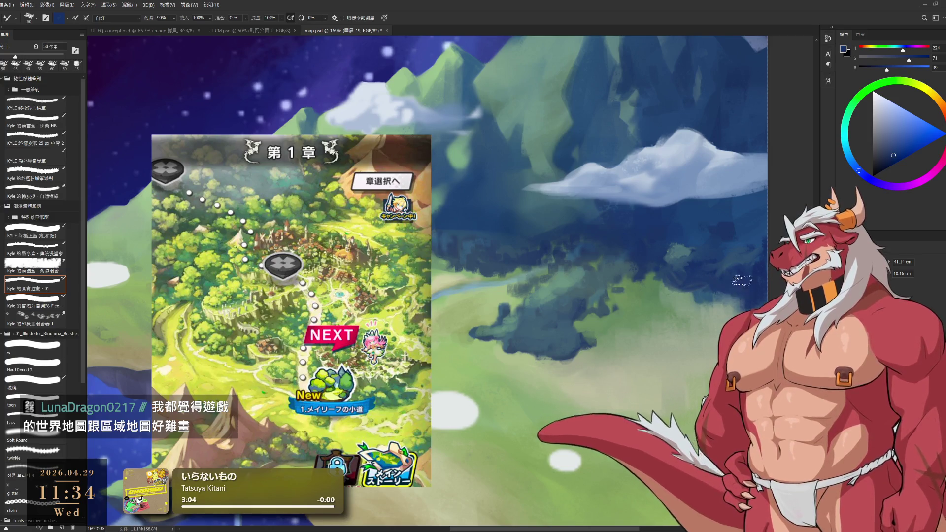
alt+click(752, 280)
alt+click(688, 296)
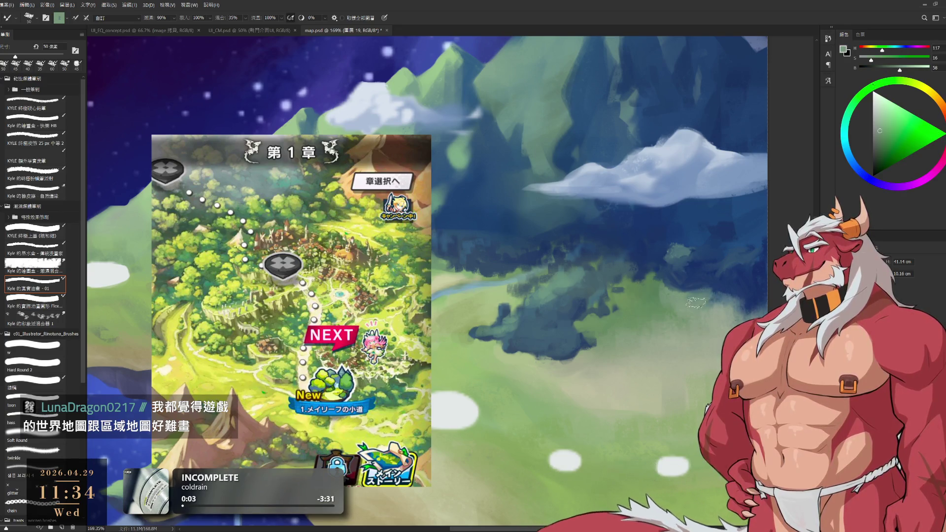
alt+click(705, 305)
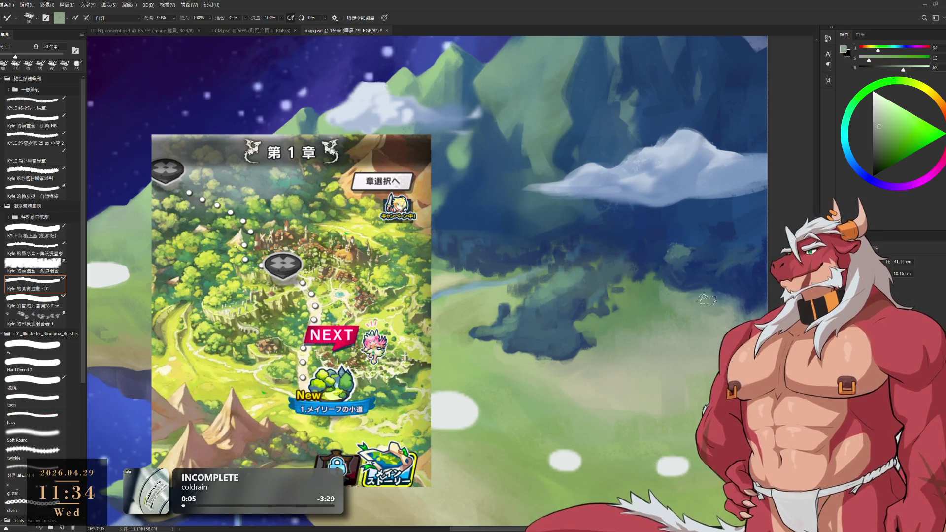
- Zoom in on the dark forest and sample its dark blue
scroll(714, 302, up, 1)
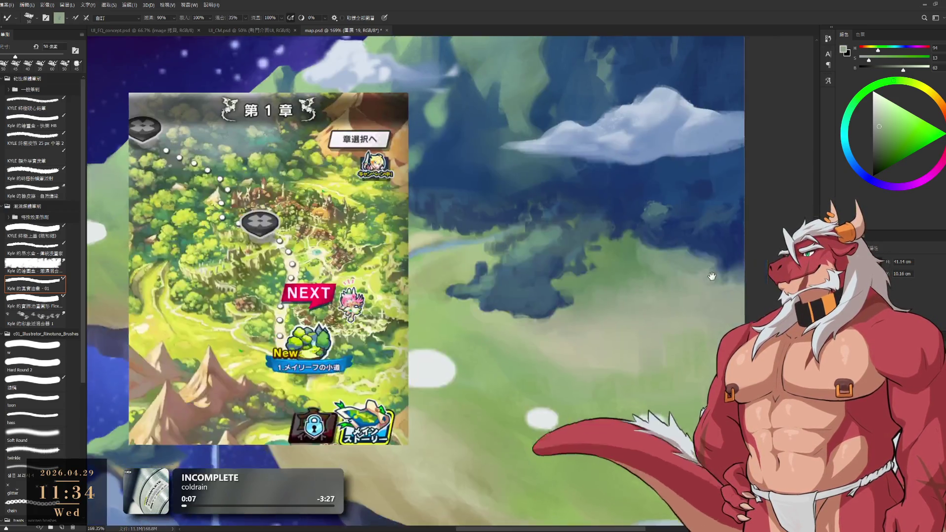
scroll(487, 214, up, 3)
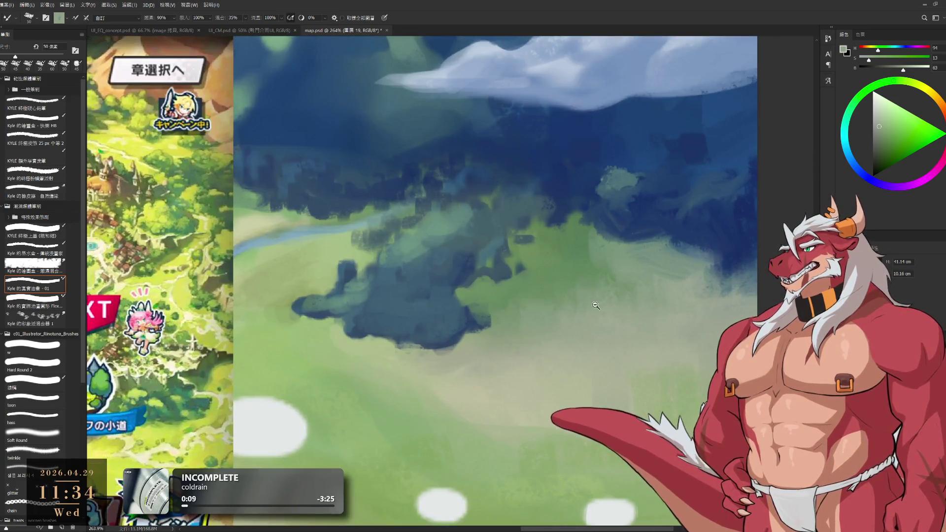
mouse_move(587, 311)
mouse_down()
mouse_move(480, 292)
mouse_move(625, 319)
mouse_up()
alt+click(601, 345)
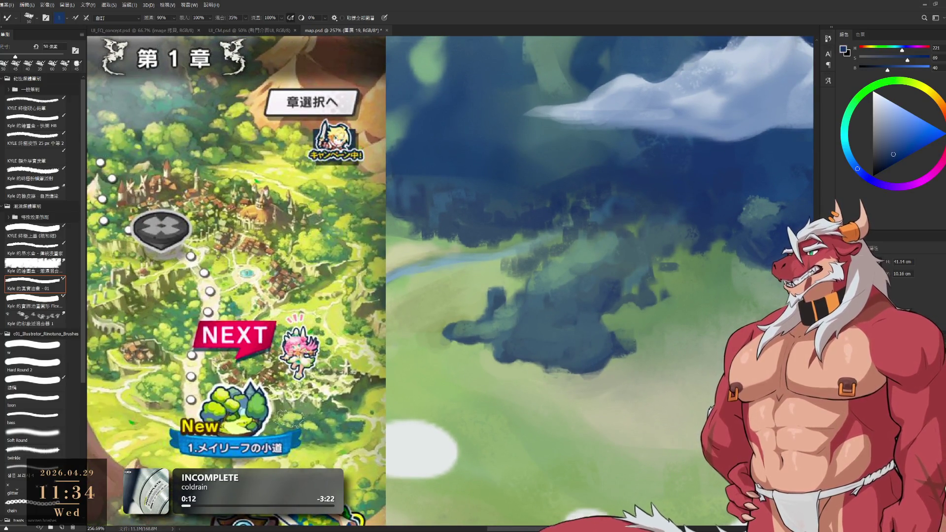
scroll(85, 334, down, 8)
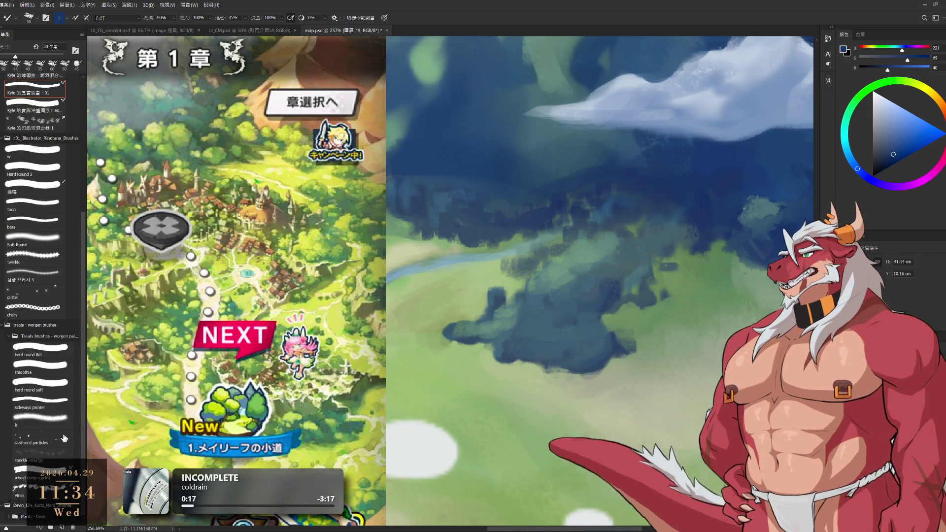
- Select the hard flat brush at 30 px, loaded with the forest shadow's dark blue
click(57, 351)
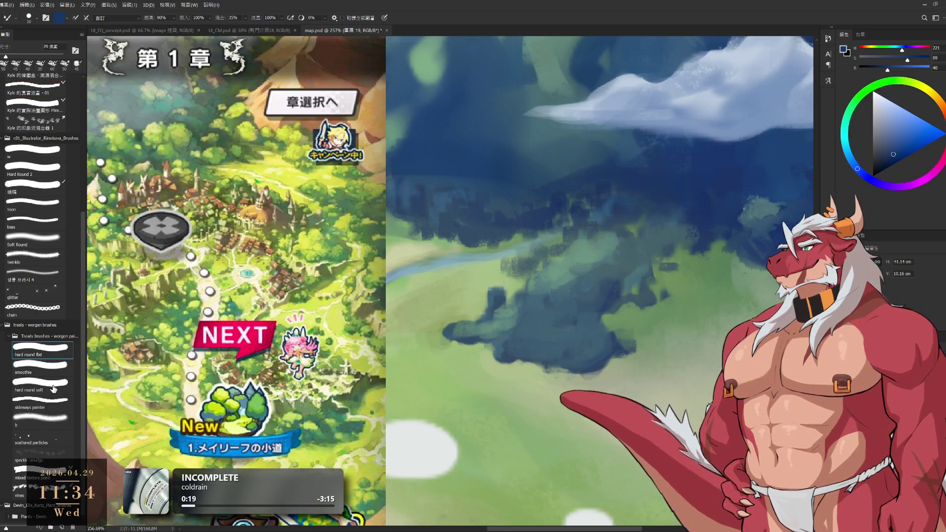
click(54, 384)
click(52, 355)
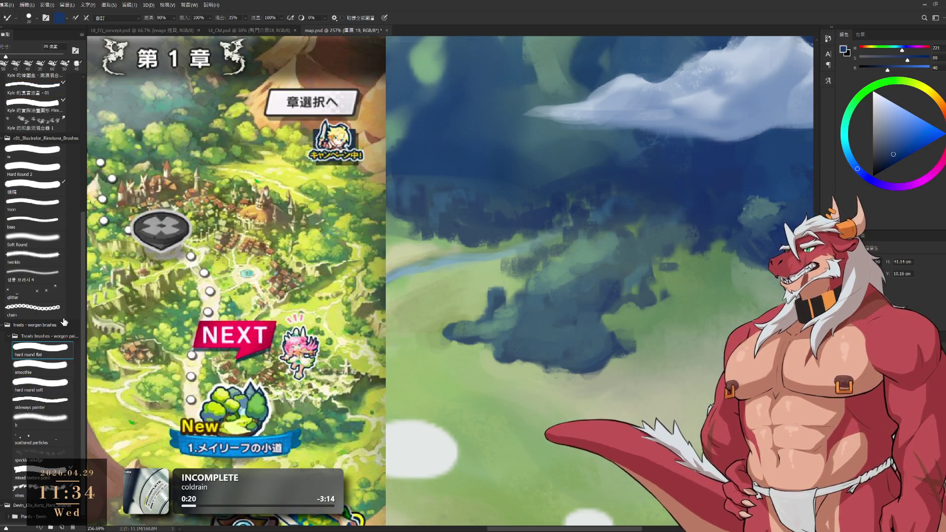
alt+click(614, 345)
key(bracketright)
key(bracketright)
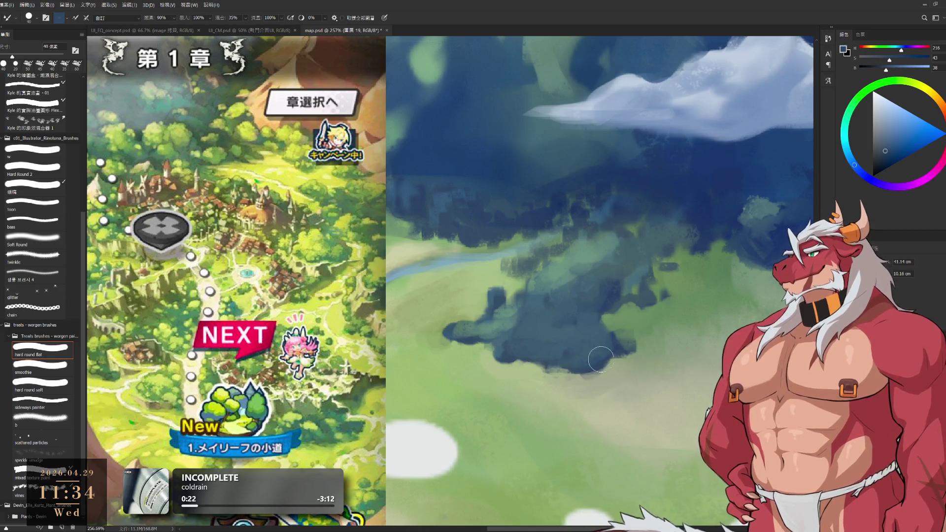
alt+click(620, 297)
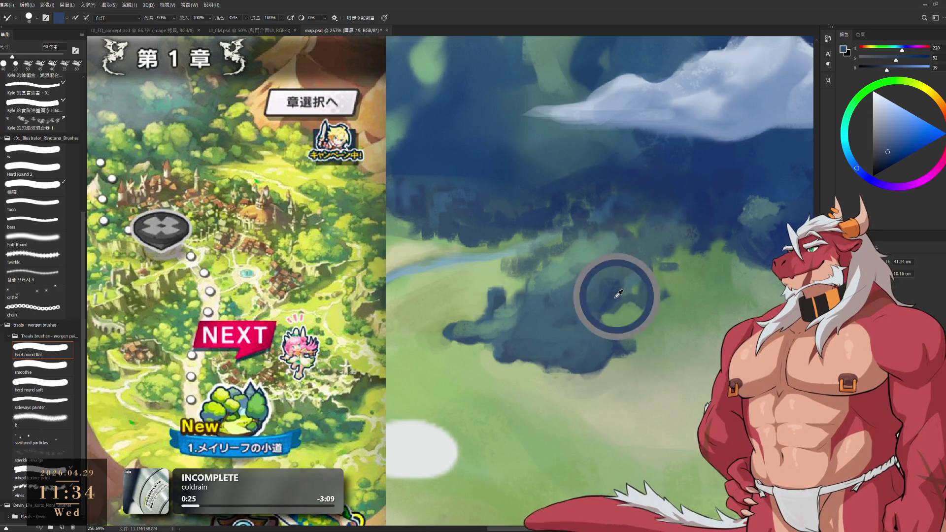
alt+click(713, 212)
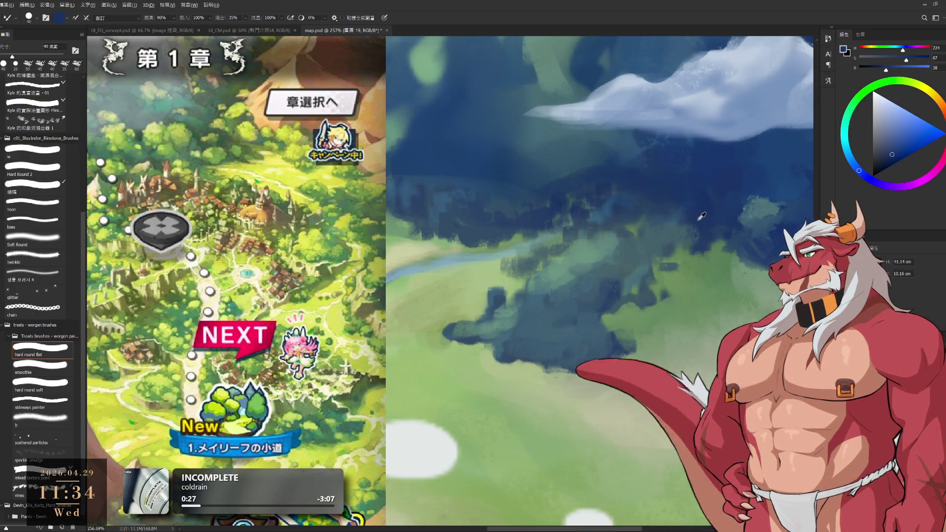
key(bracketleft)
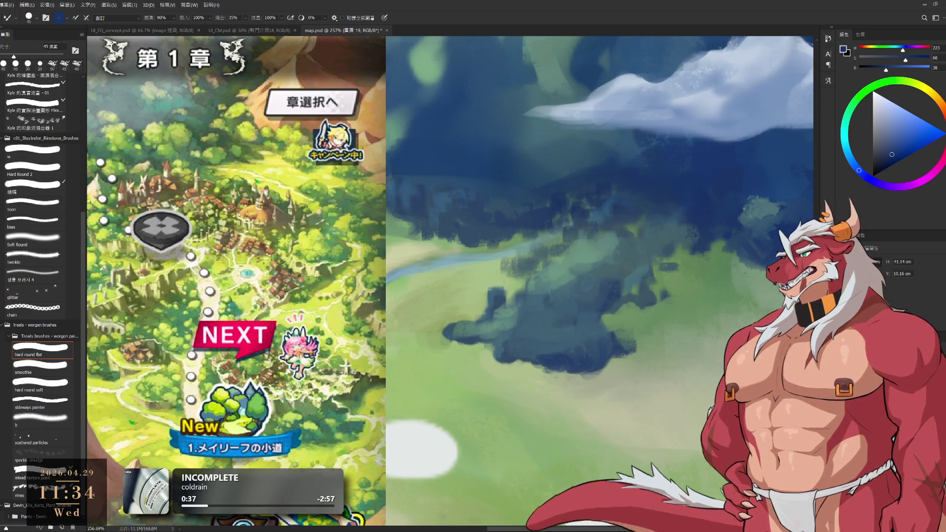
key(shift+b)
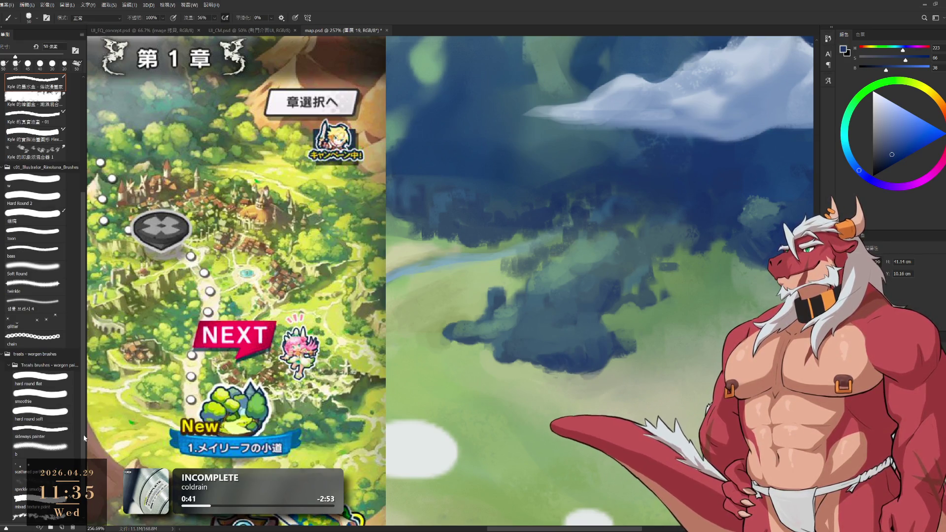
- Switch to the large smoothie brush at 60 px and paint a dark blue stroke along the forest top
click(60, 391)
click(59, 387)
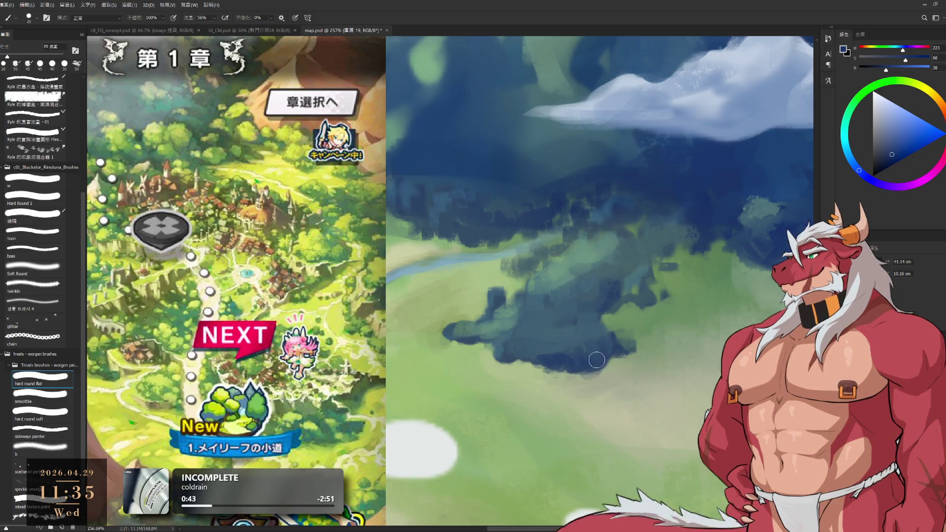
click(40, 429)
click(56, 393)
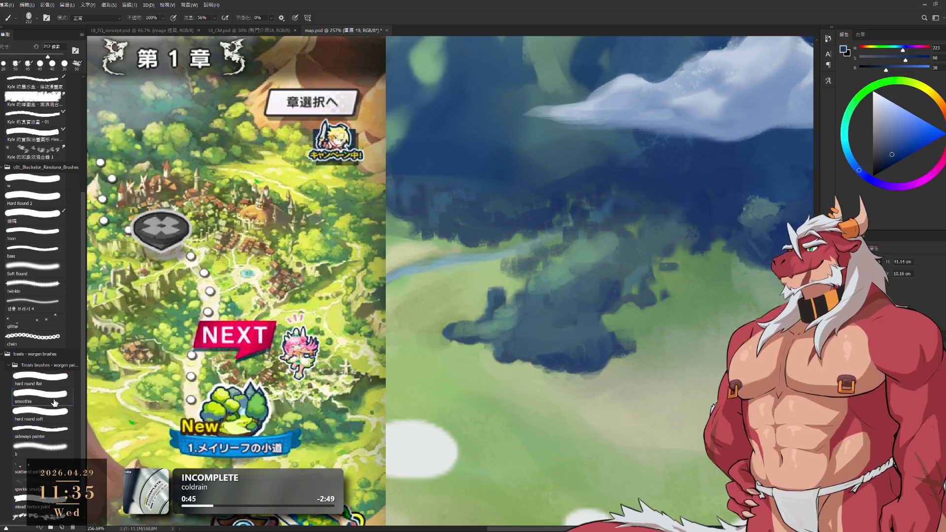
key(bracketleft)
key(bracketleft)
key(bracketleft)
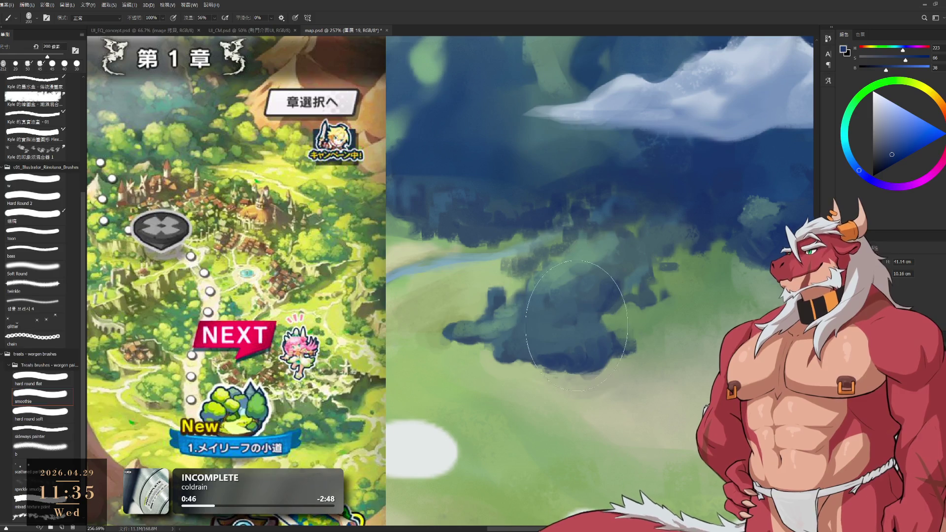
key(bracketright)
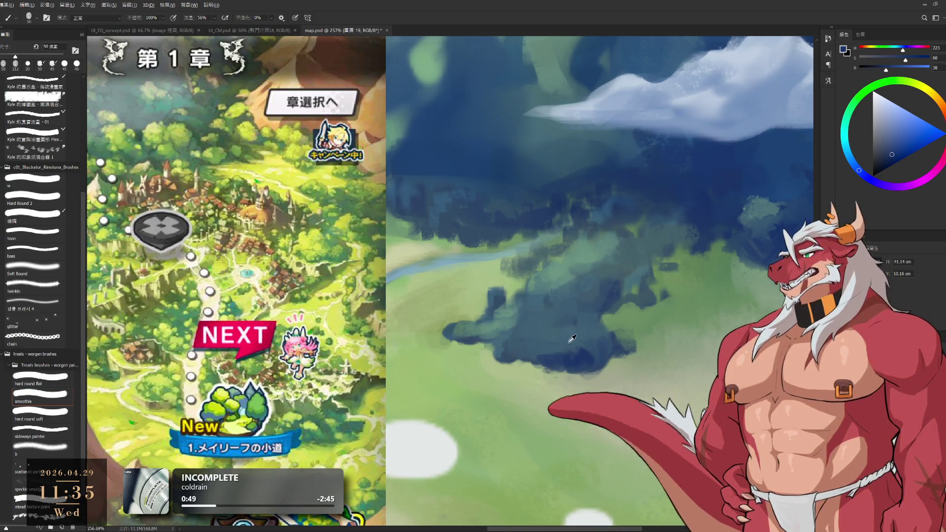
alt+click(542, 359)
alt+click(576, 362)
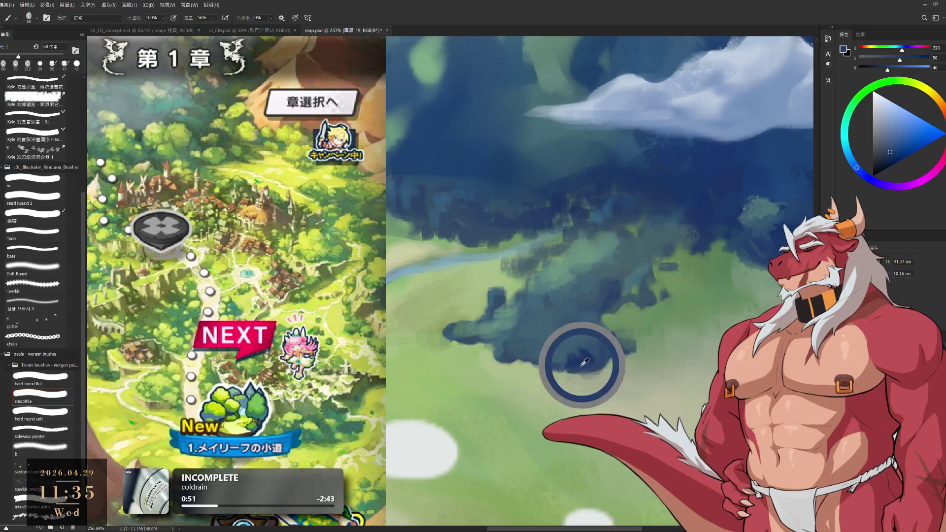
drag(543, 363, 586, 362)
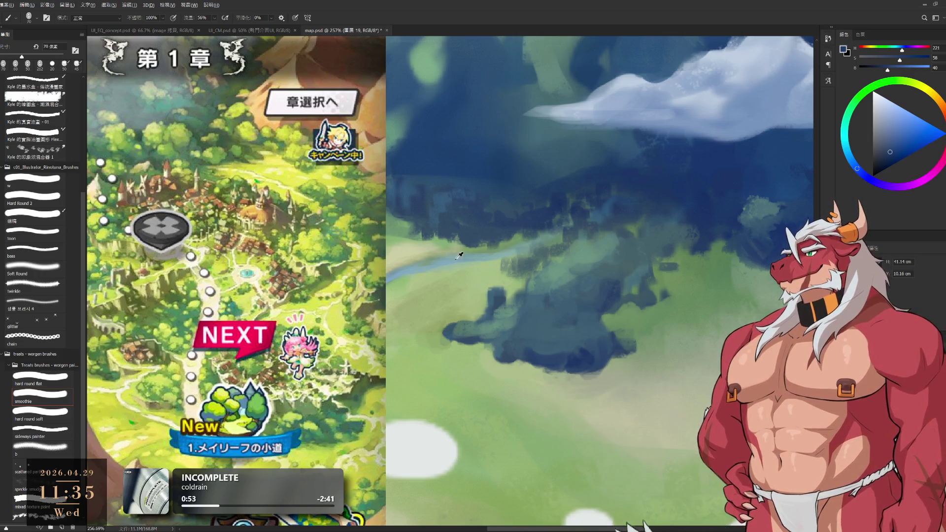
- Dab light ground green onto the dark forest blob with a 50 px brush
alt+click(561, 470)
key(bracketleft)
key(bracketleft)
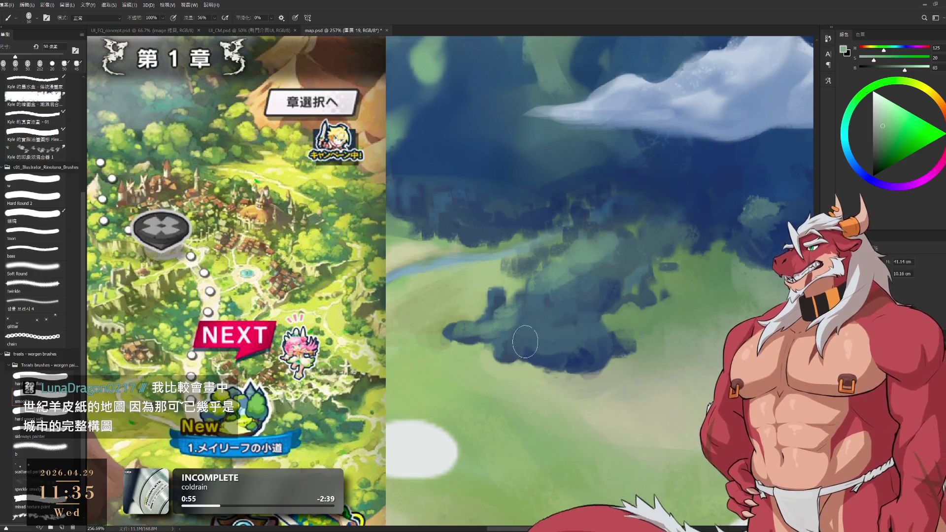
drag(547, 338, 539, 344)
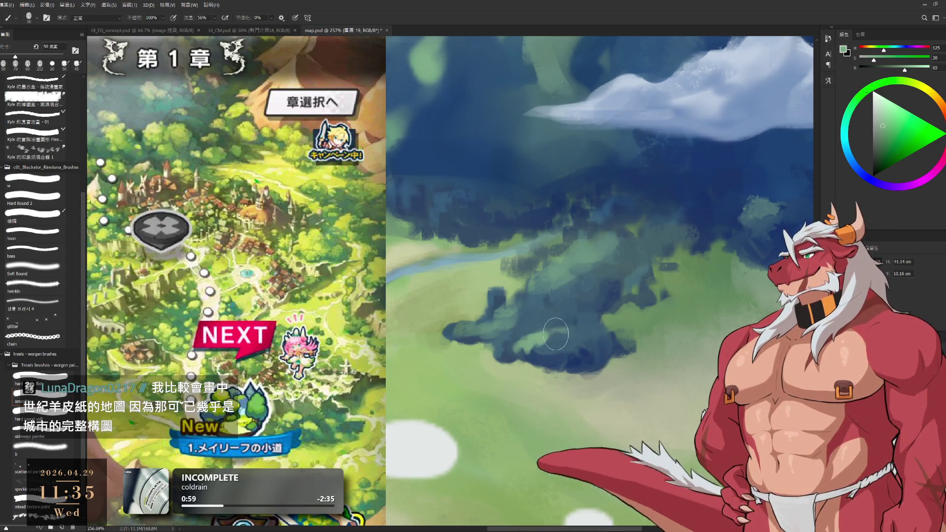
alt+click(552, 343)
alt+click(537, 335)
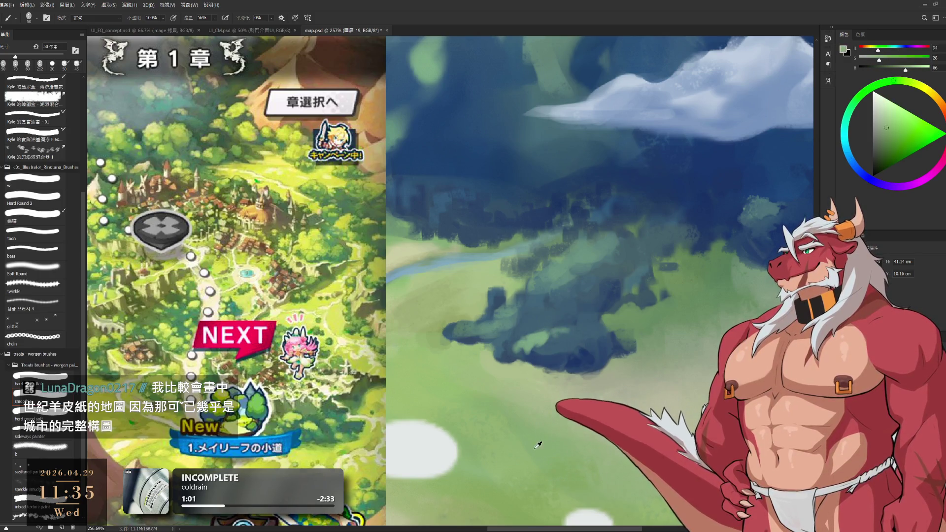
alt+click(562, 335)
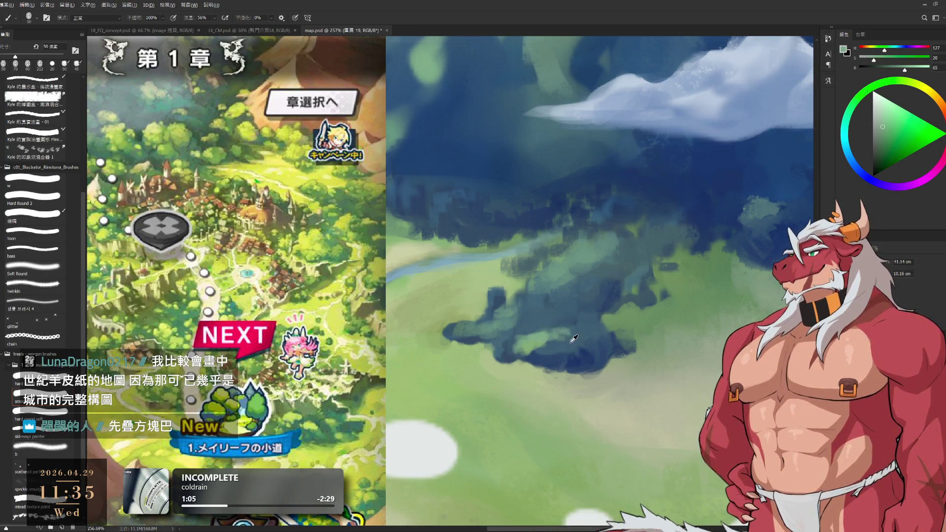
alt+click(571, 341)
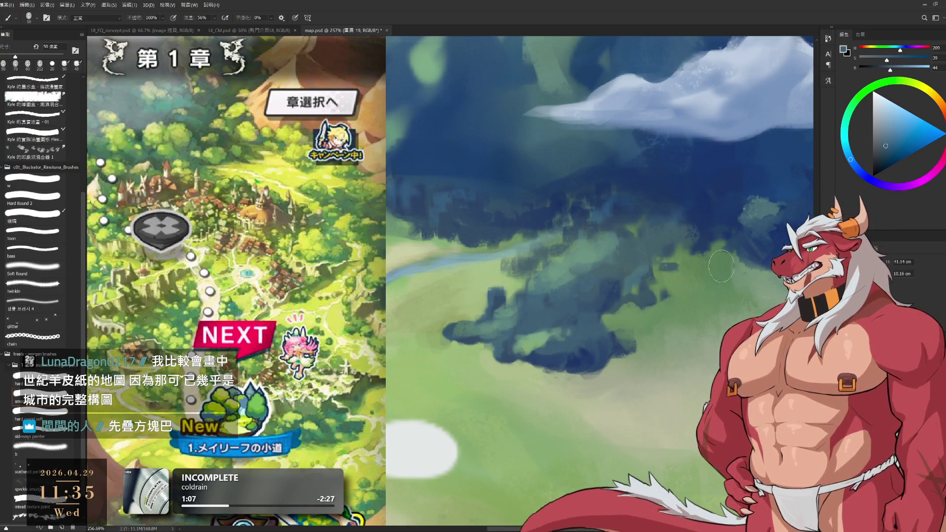
- Reframe the view on the forest and pick a muted greyish beige with a 20 px brush
scroll(637, 298, down, 5)
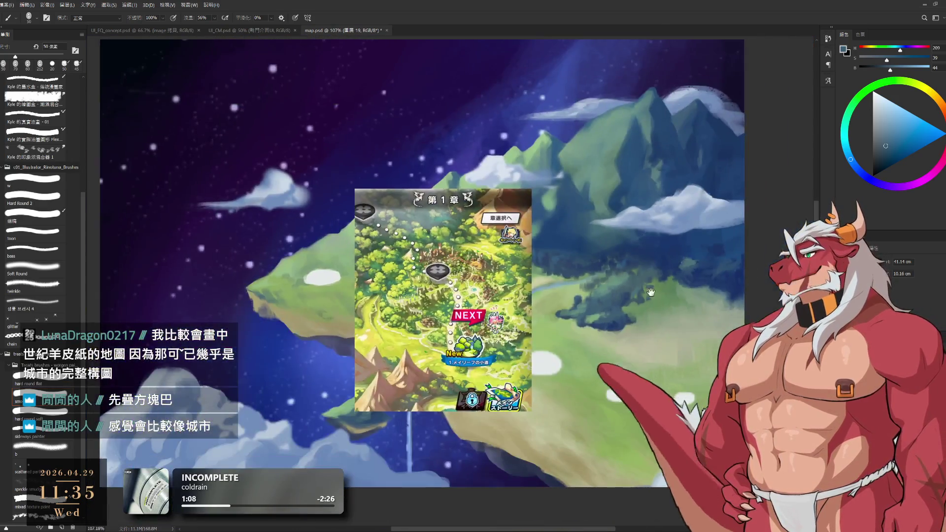
scroll(630, 288, up, 3)
drag(641, 195, 652, 150)
drag(599, 255, 568, 275)
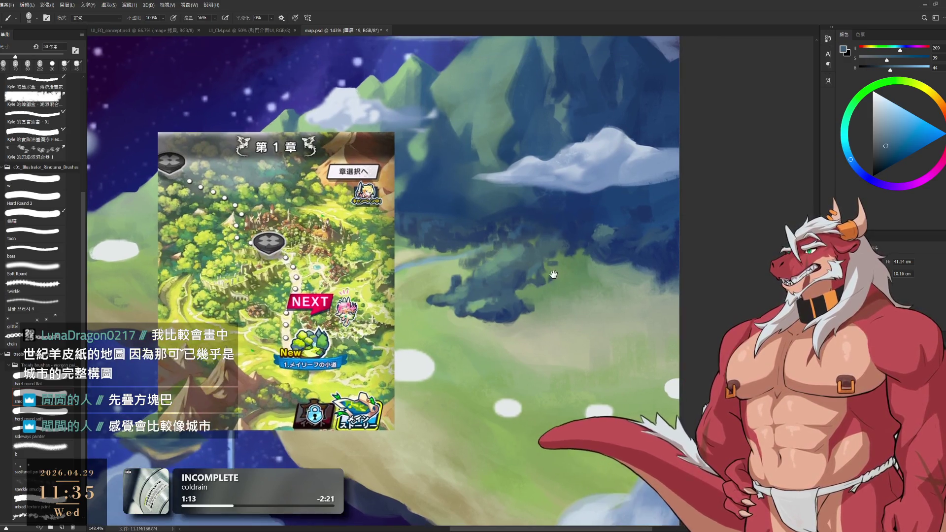
scroll(569, 275, up, 2)
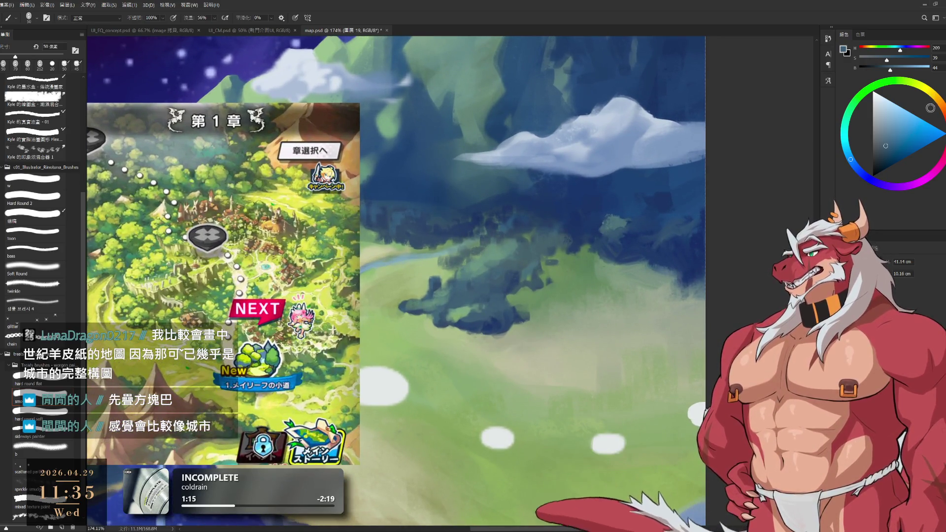
click(937, 104)
click(926, 101)
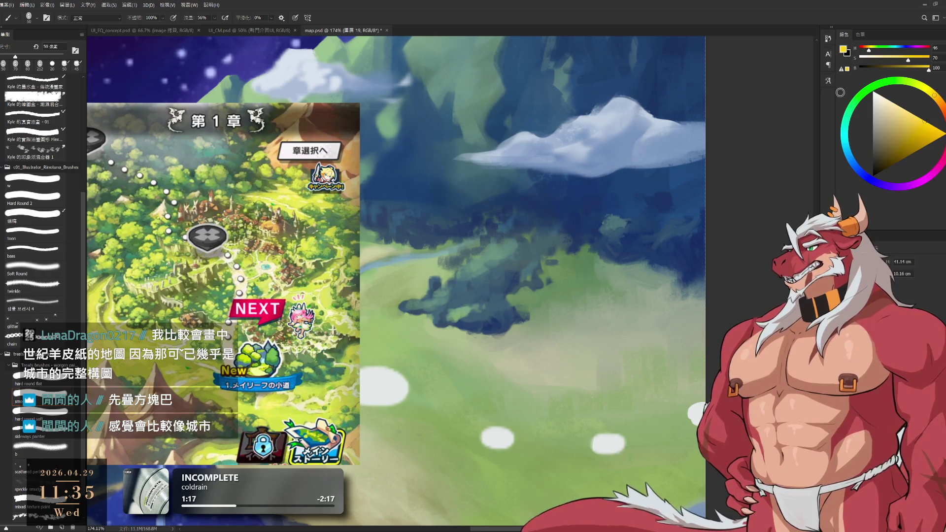
scroll(574, 289, up, 2)
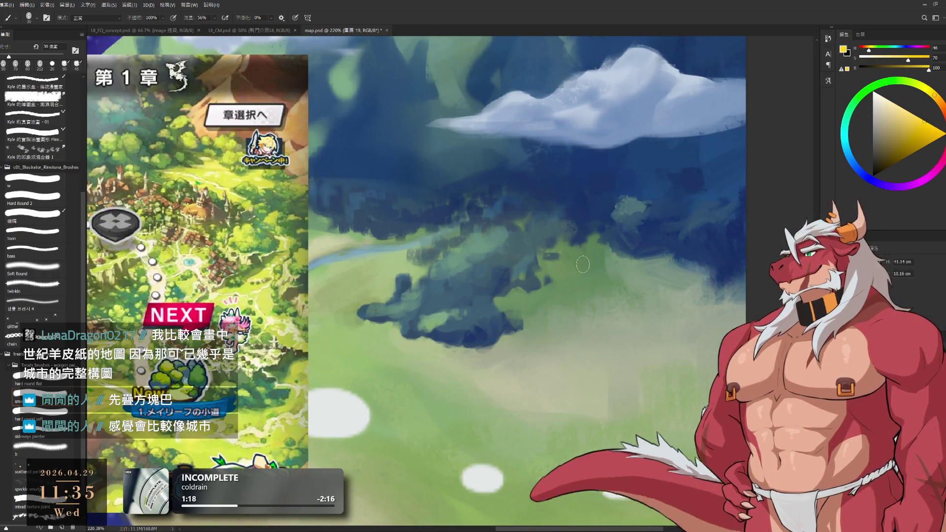
key(bracketleft)
key(bracketleft)
key(bracketleft)
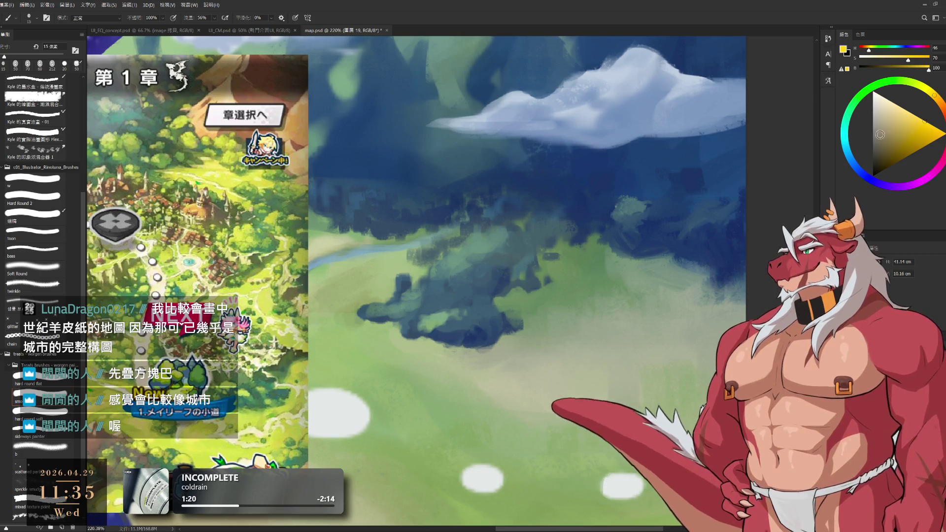
click(879, 127)
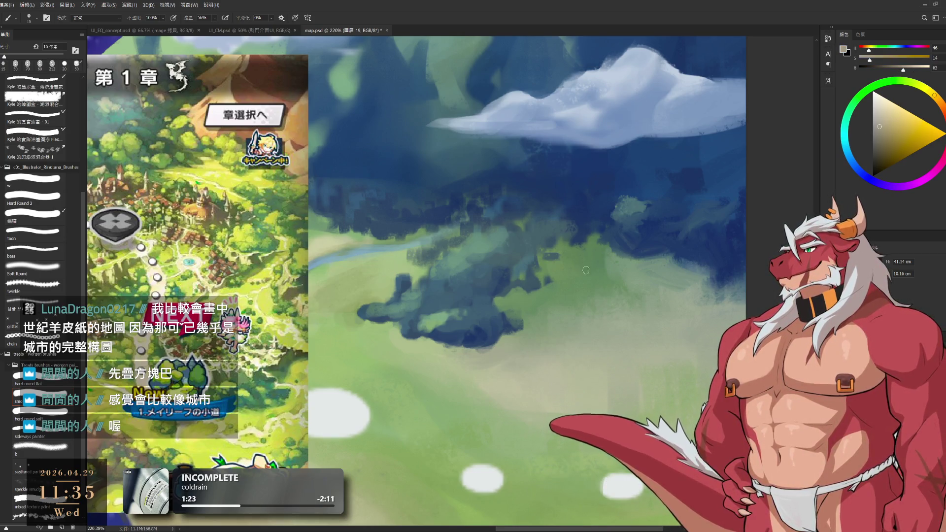
key(bracketright)
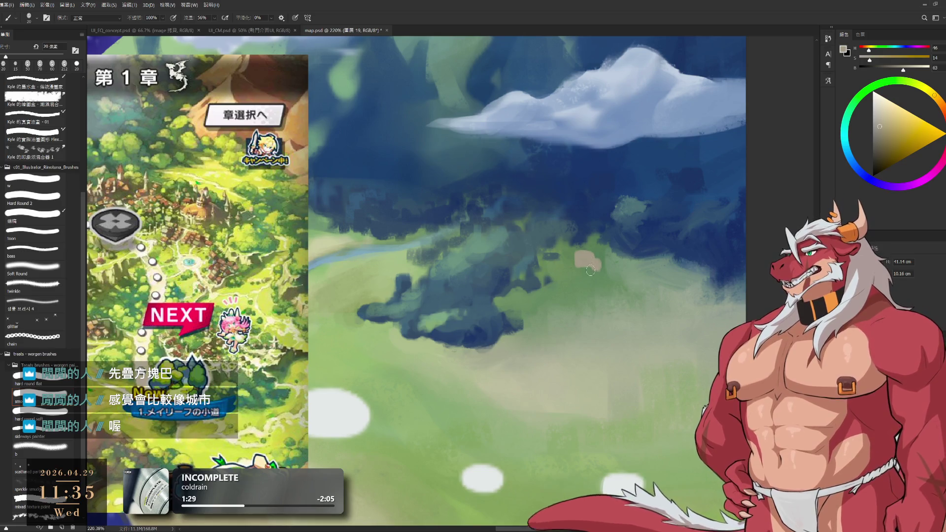
- Paint and reshape the beige clearing with sampled meadow green and beige, then choose orange-red
mouse_move(591, 266)
mouse_down()
mouse_move(593, 283)
mouse_move(605, 285)
mouse_up()
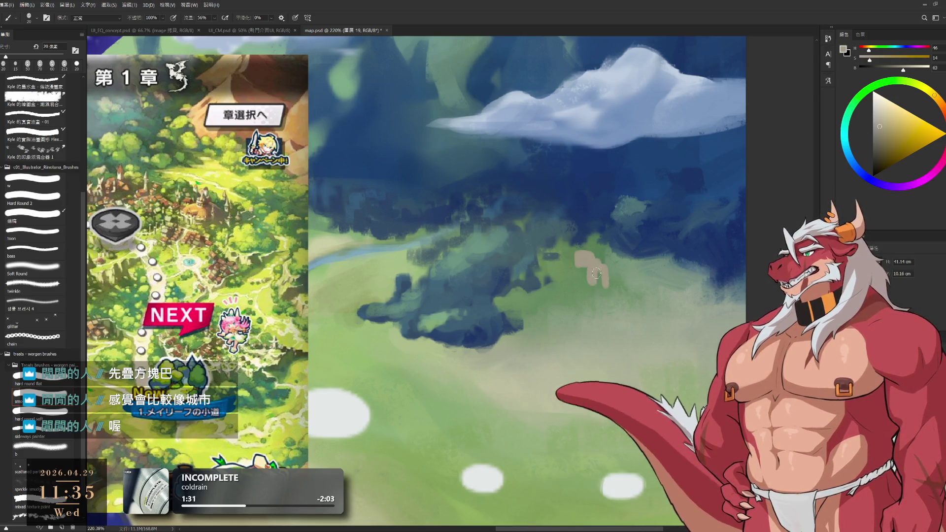
key(bracketleft)
key(bracketleft)
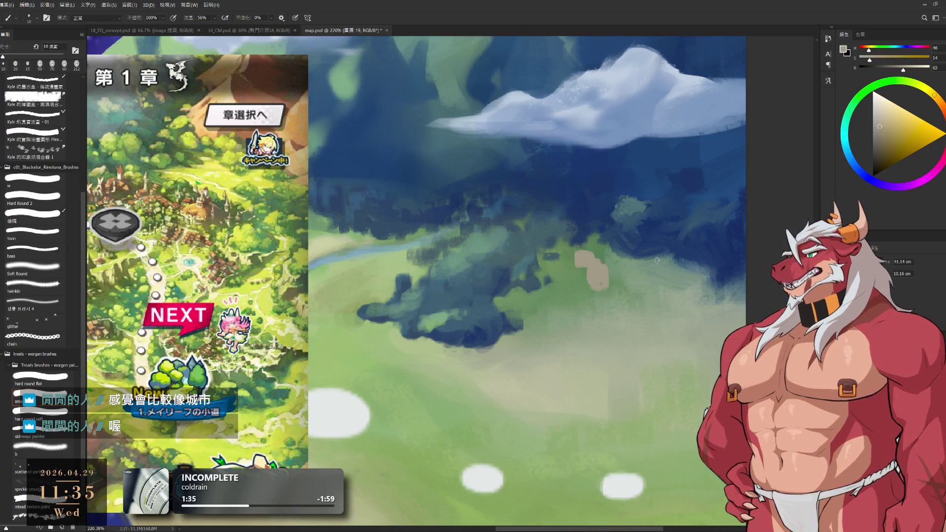
alt+click(584, 281)
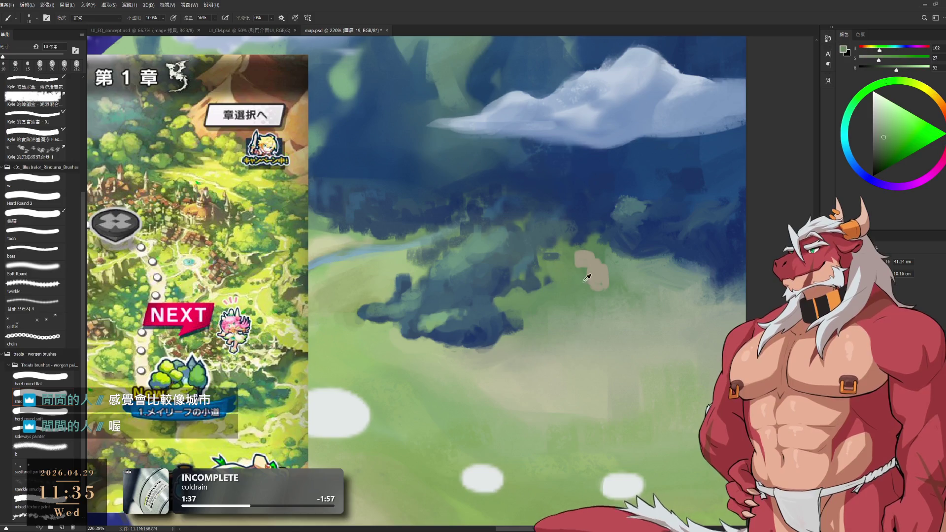
key(bracketright)
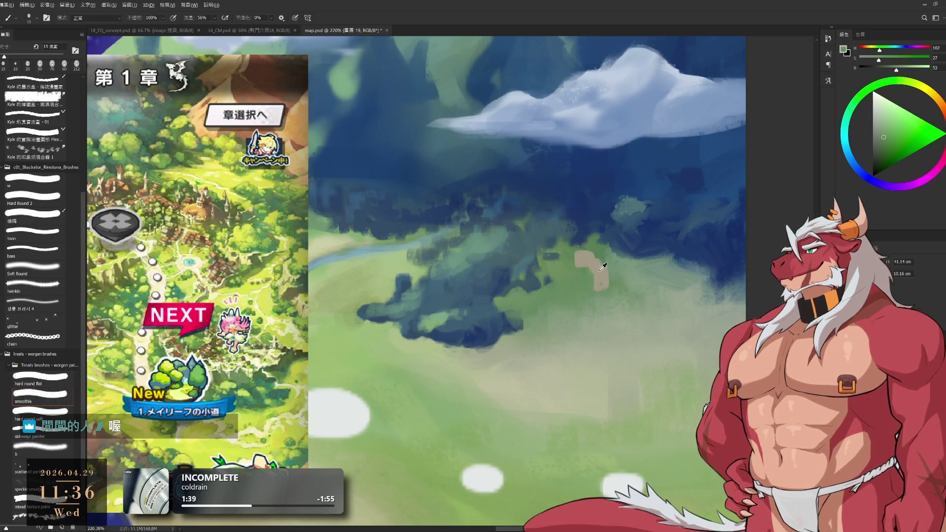
alt+click(600, 269)
key(bracketleft)
key(bracketleft)
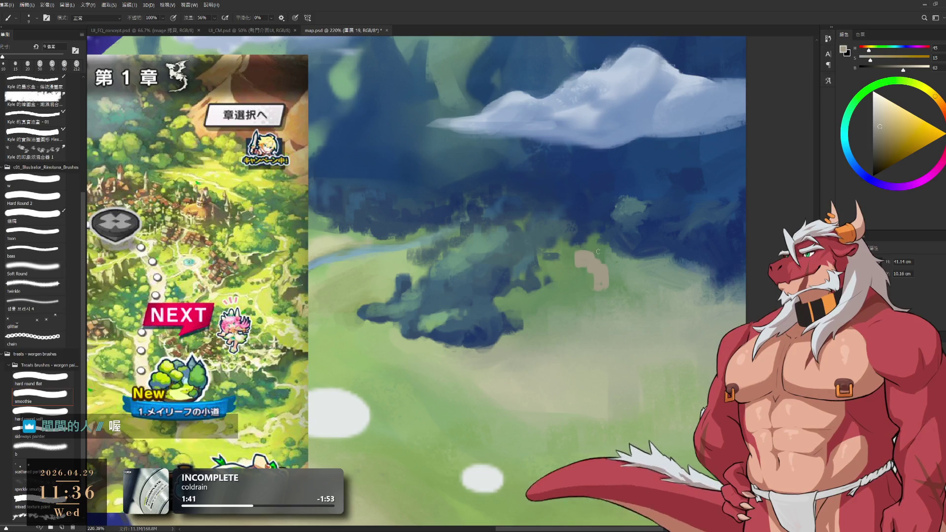
key(bracketleft)
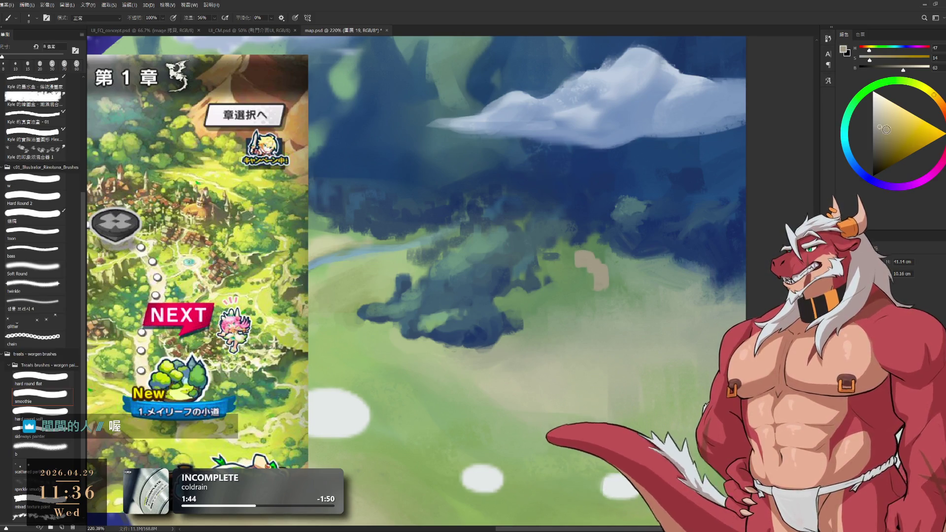
click(941, 120)
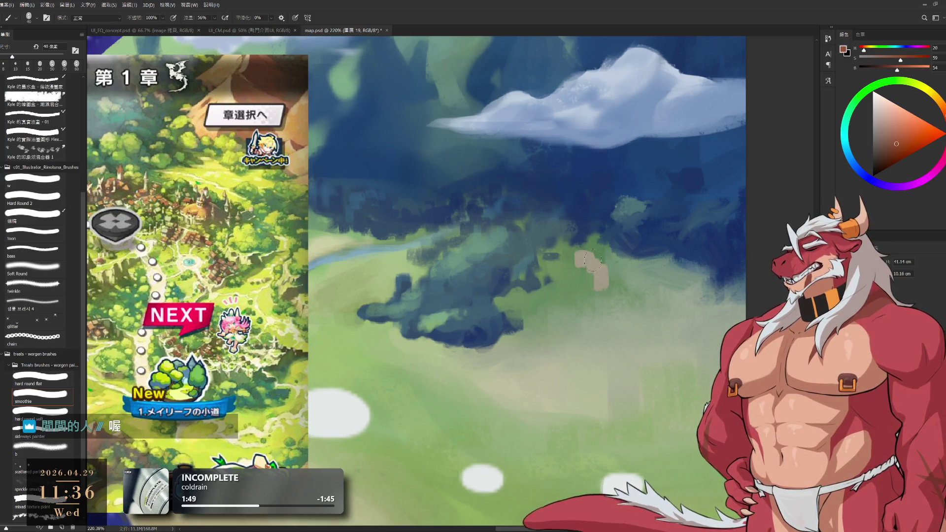
- Paint orange-red marks and a short red stroke on the beige clearing
drag(591, 260, 605, 282)
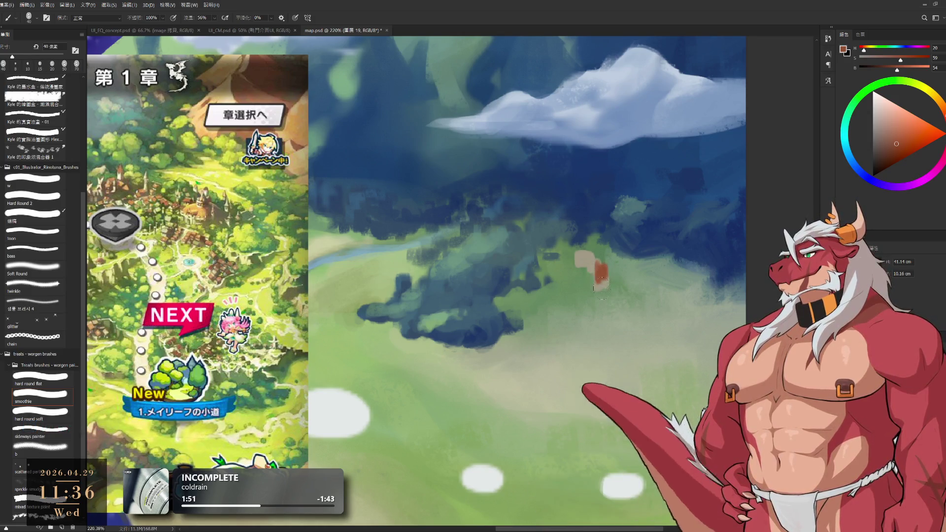
alt+click(579, 286)
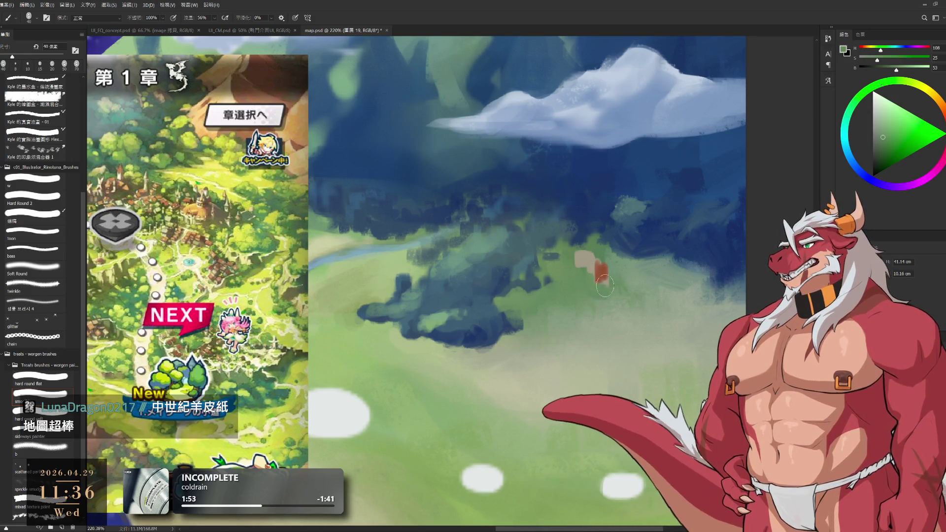
alt+click(581, 254)
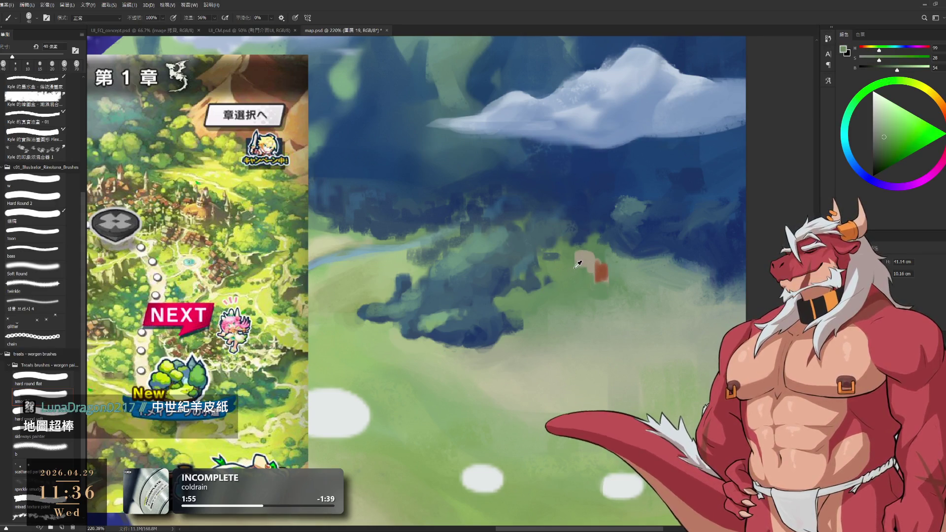
key(bracketleft)
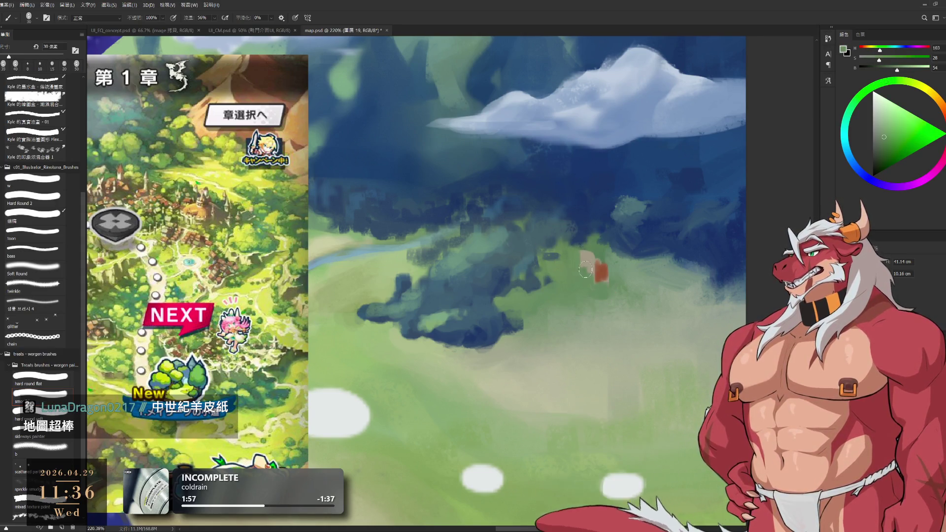
key(bracketleft)
alt+click(602, 269)
key(bracketleft)
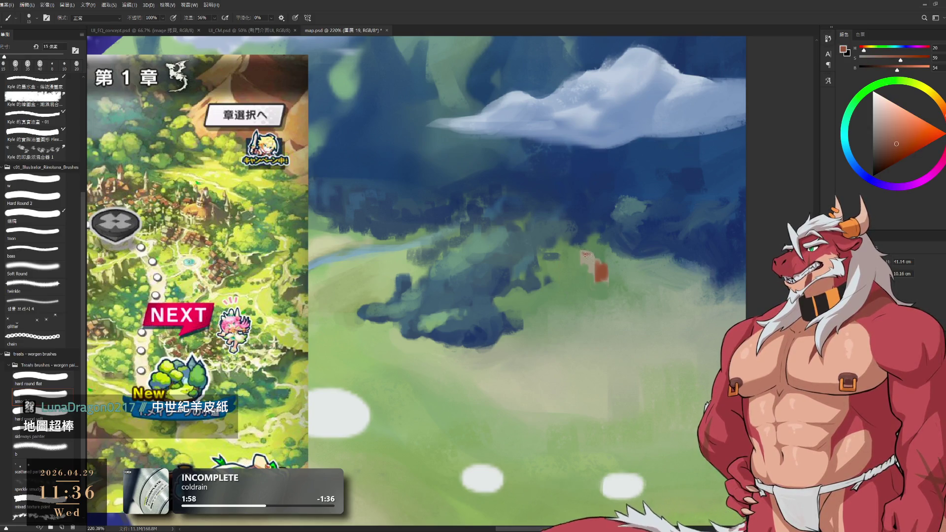
drag(584, 251, 585, 260)
- Cover the red dabs with sampled meadow greens using a larger brush
alt+click(586, 259)
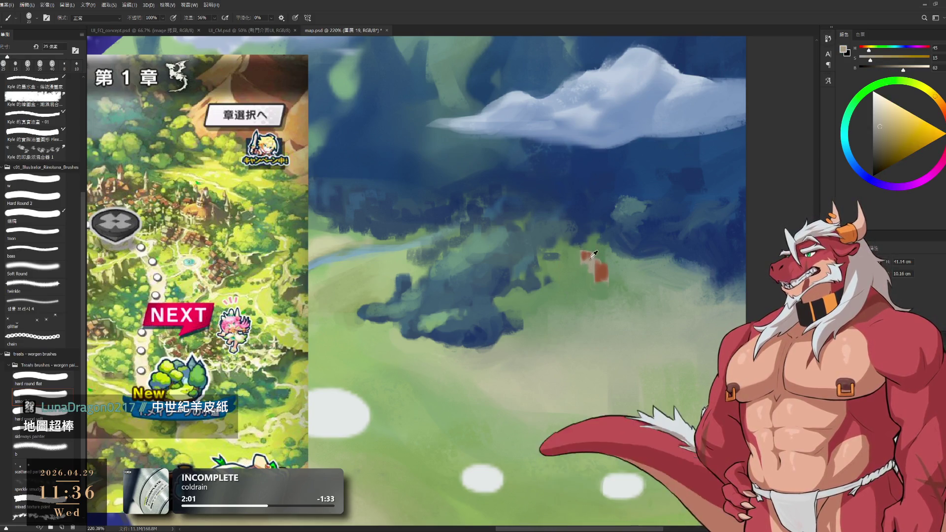
alt+click(585, 255)
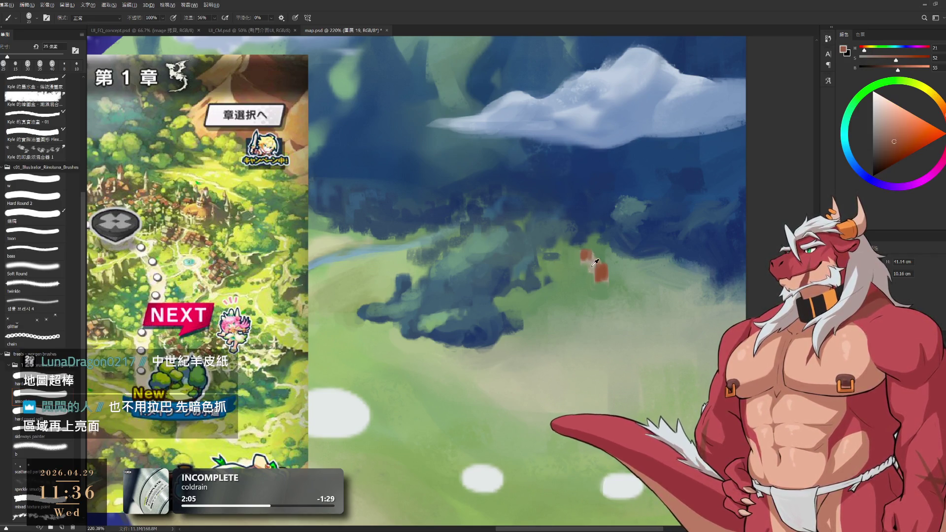
alt+click(592, 265)
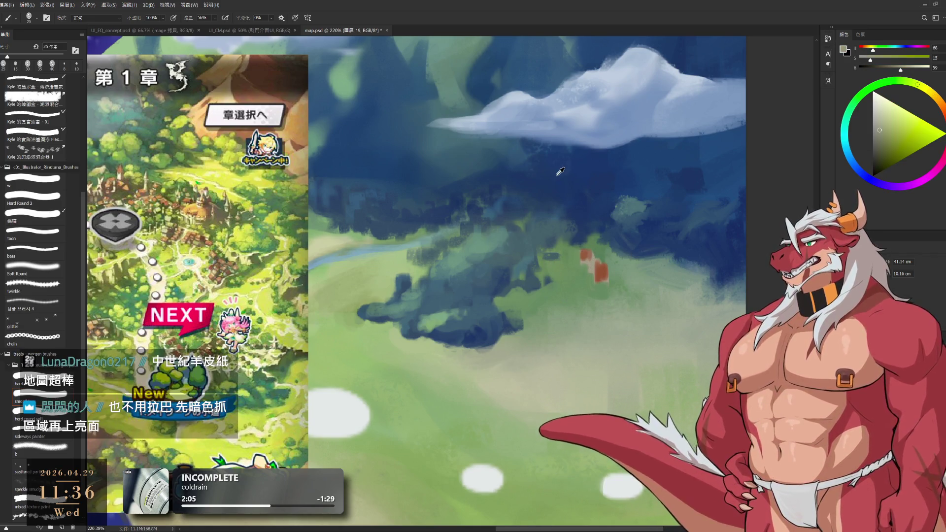
alt+click(592, 264)
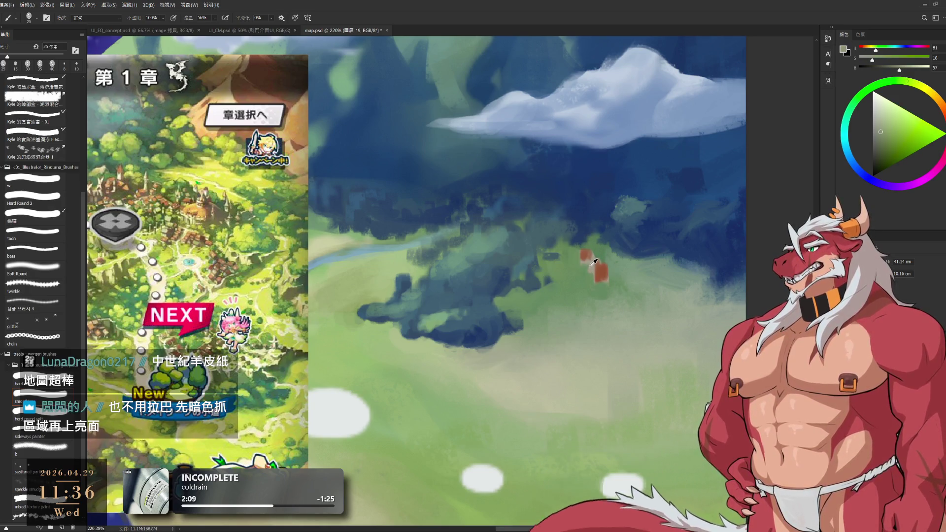
alt+click(592, 255)
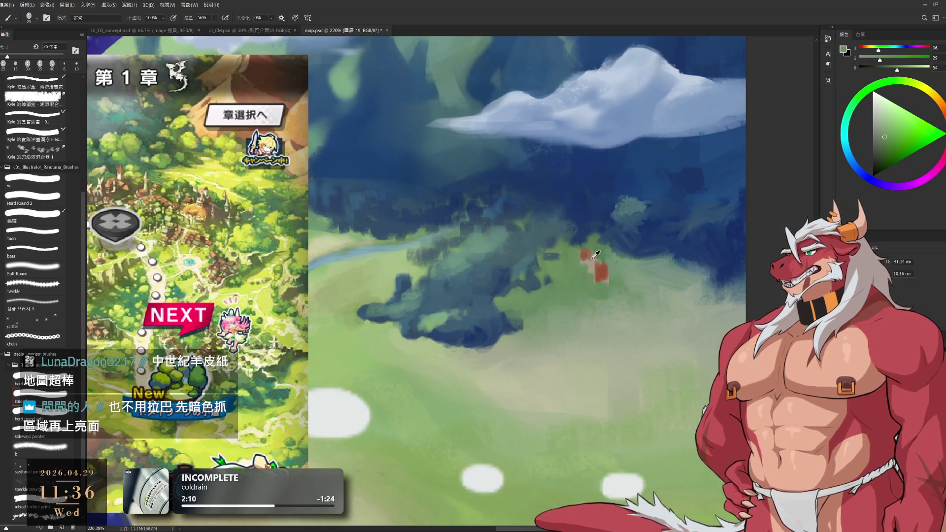
key(bracketright)
key(bracketright)
click(597, 265)
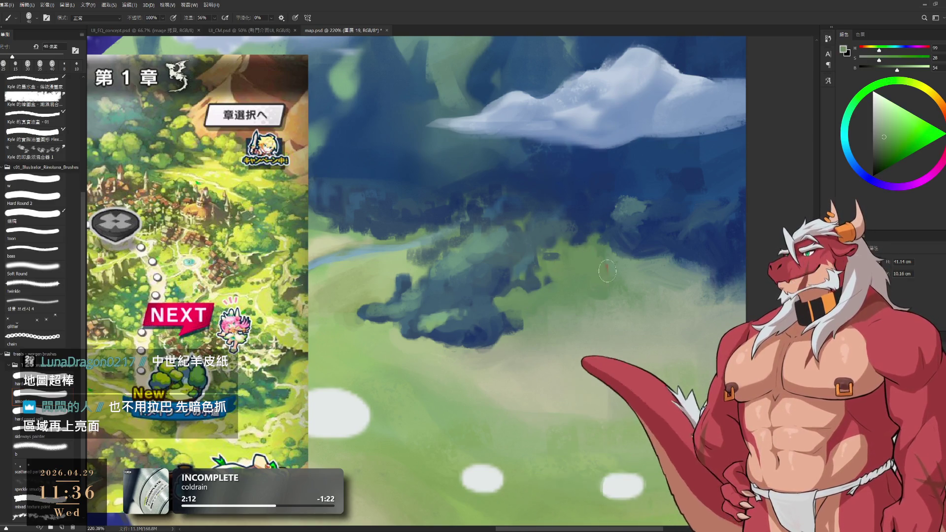
alt+click(594, 242)
alt+click(598, 238)
key(bracketright)
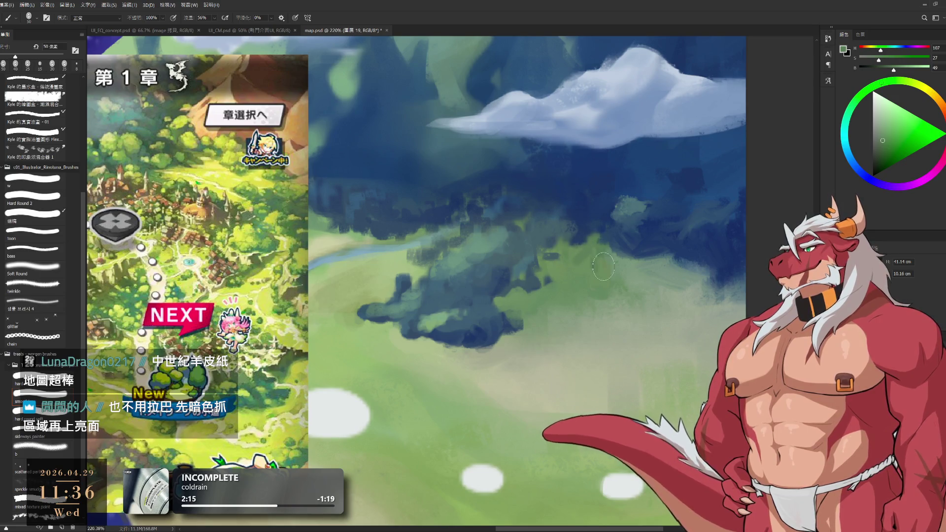
alt+click(567, 283)
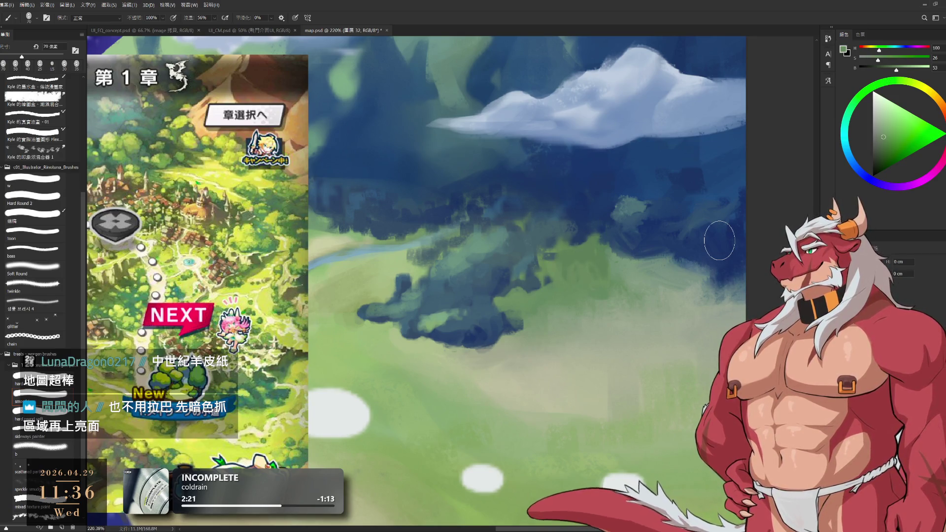
- Pick a muted brown and try a dab on the meadow, undoing the misplaced one
click(938, 114)
click(881, 142)
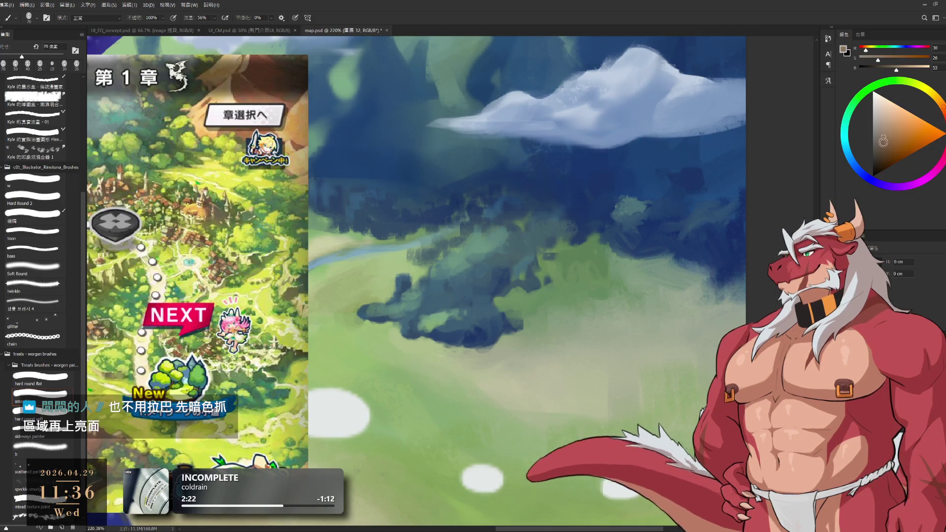
click(879, 145)
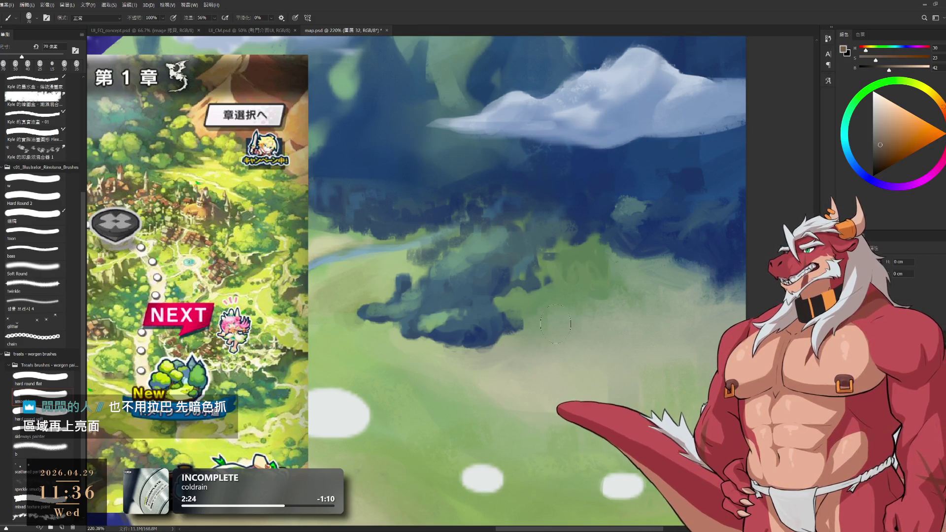
drag(563, 295, 568, 315)
key(ctrl+z)
- Paint a brown patch beside the dark forest and extend it to the right
key(bracketleft)
key(bracketleft)
key(bracketleft)
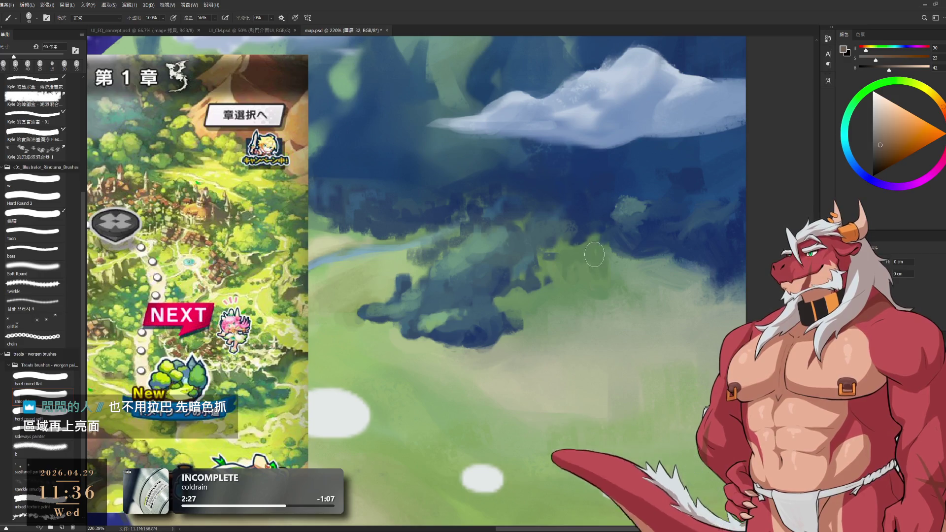
mouse_move(598, 256)
mouse_down()
mouse_move(579, 259)
mouse_move(593, 266)
mouse_up()
key(bracketleft)
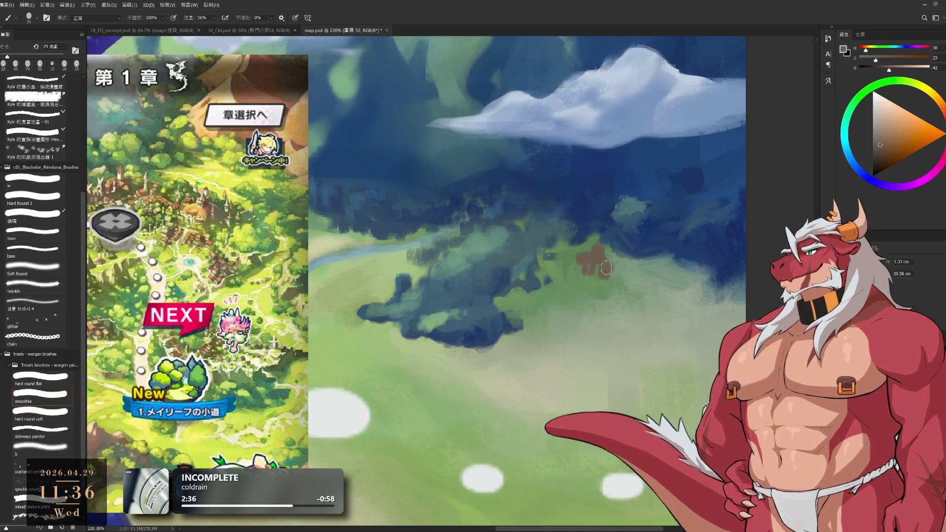
drag(606, 267, 592, 265)
key(bracketleft)
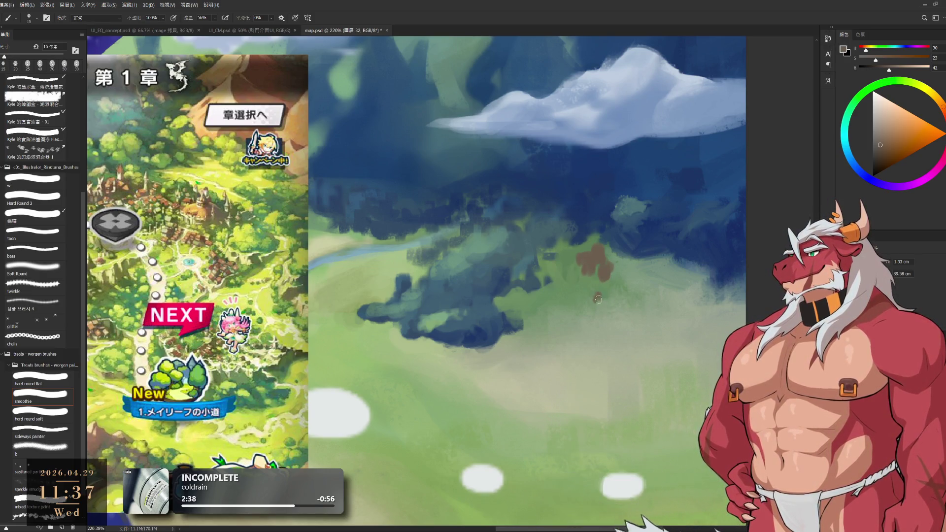
key(e)
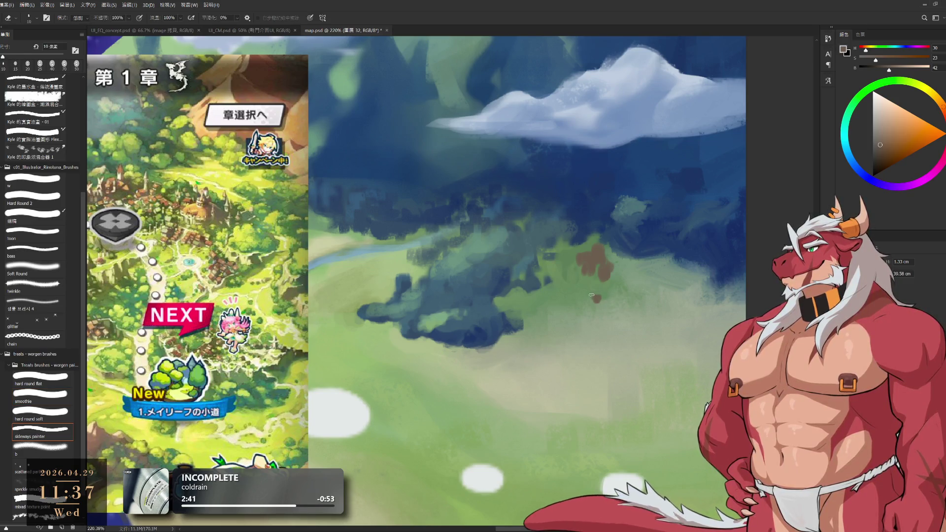
key(b)
mouse_move(589, 315)
mouse_down()
mouse_move(497, 311)
mouse_move(545, 298)
mouse_up()
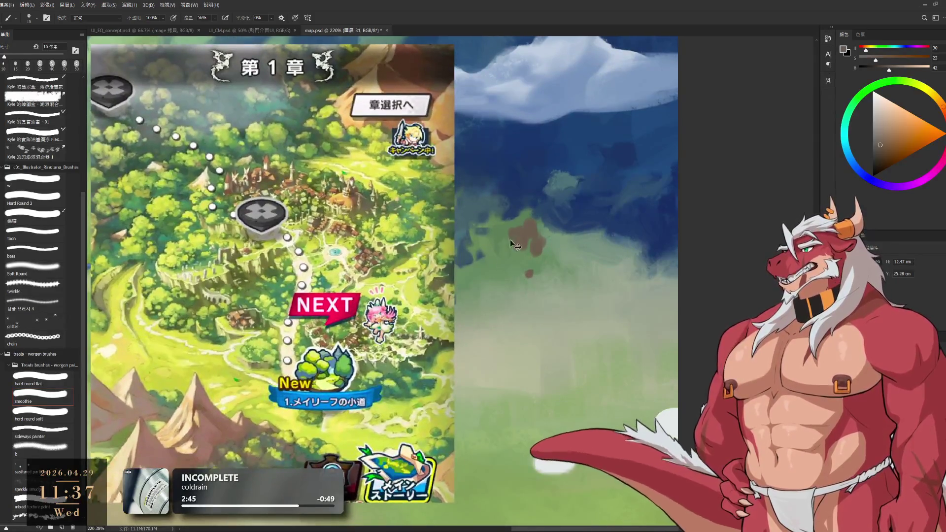
- Touch up the brown patches on the slope, alternating between brush and eraser
drag(529, 246, 565, 260)
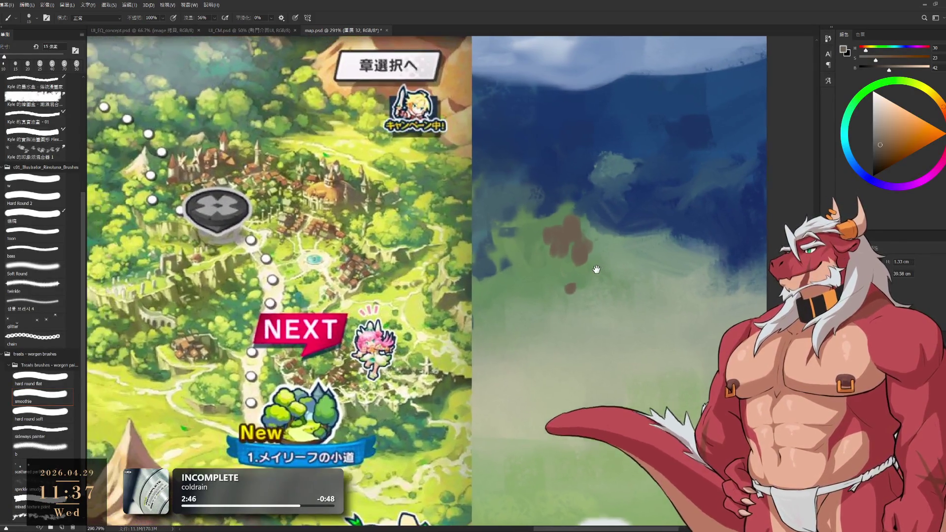
key(e)
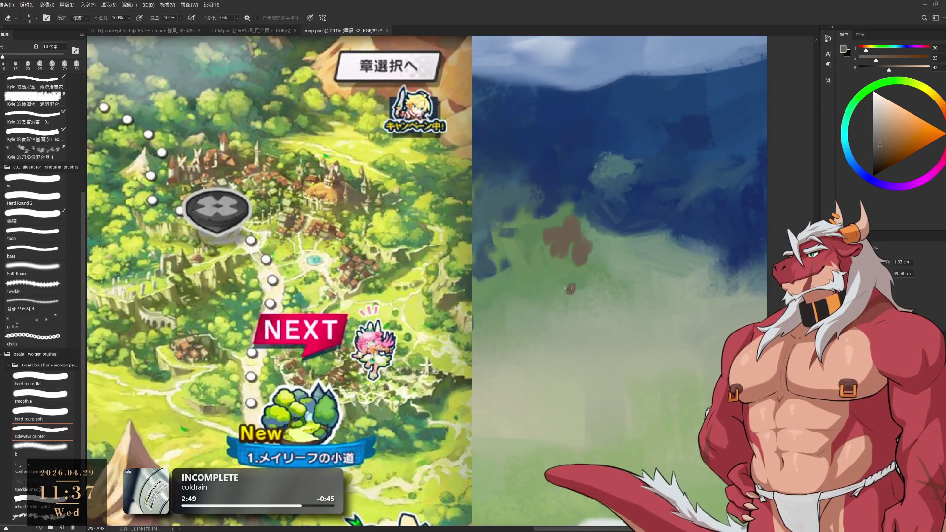
key(b)
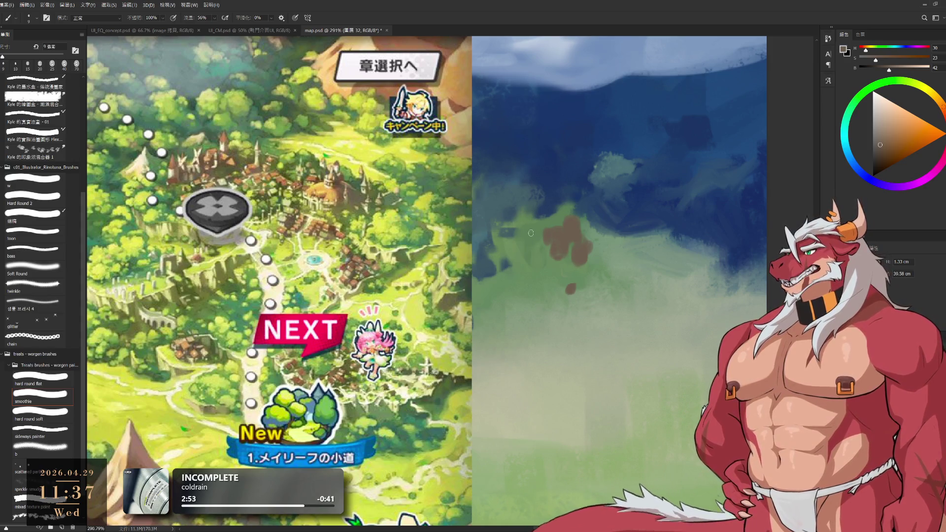
key(bracketright)
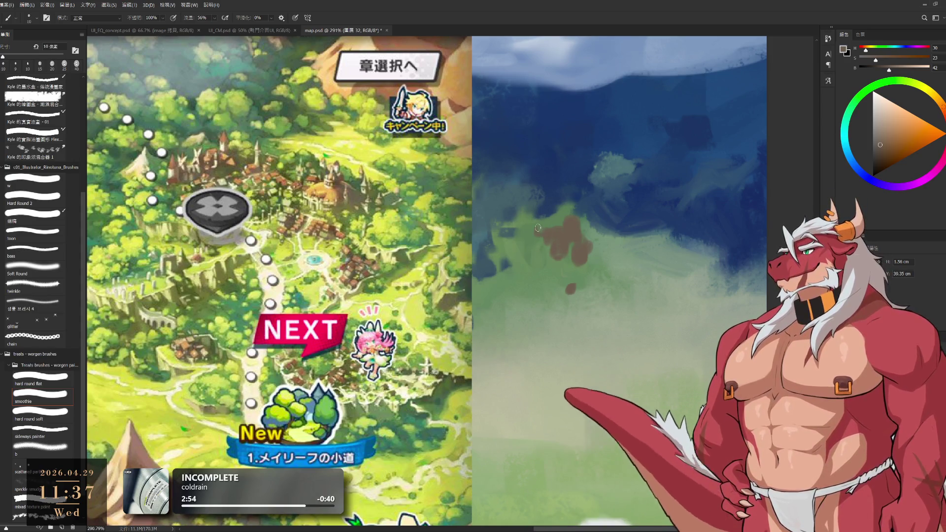
key(bracketleft)
key(bracketleft)
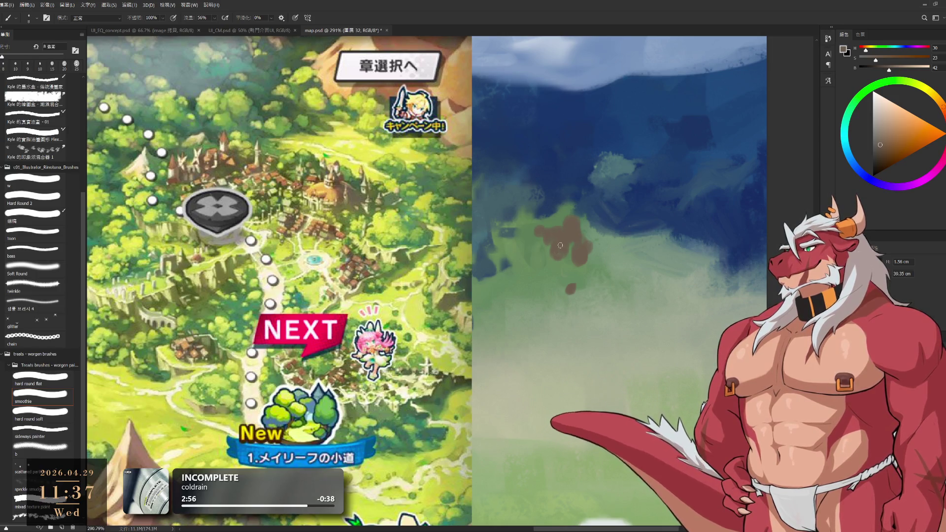
key(e)
key(b)
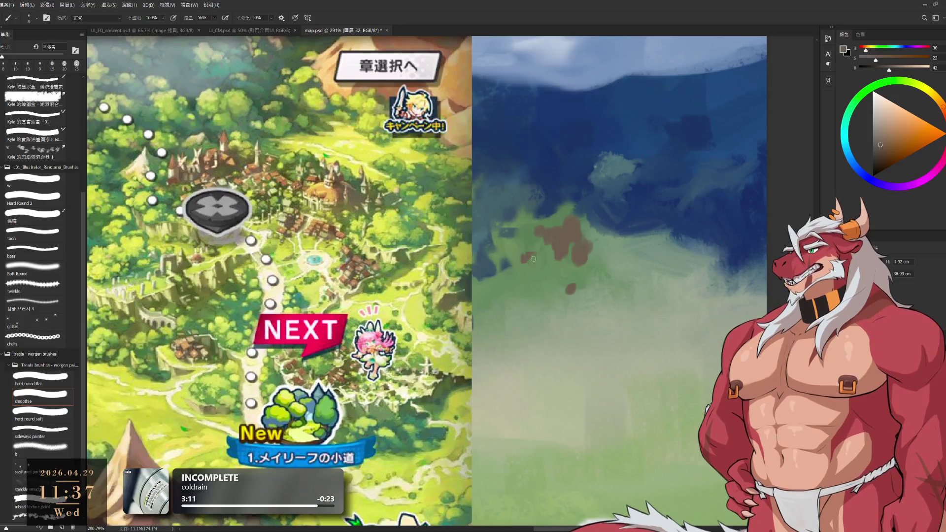
key(e)
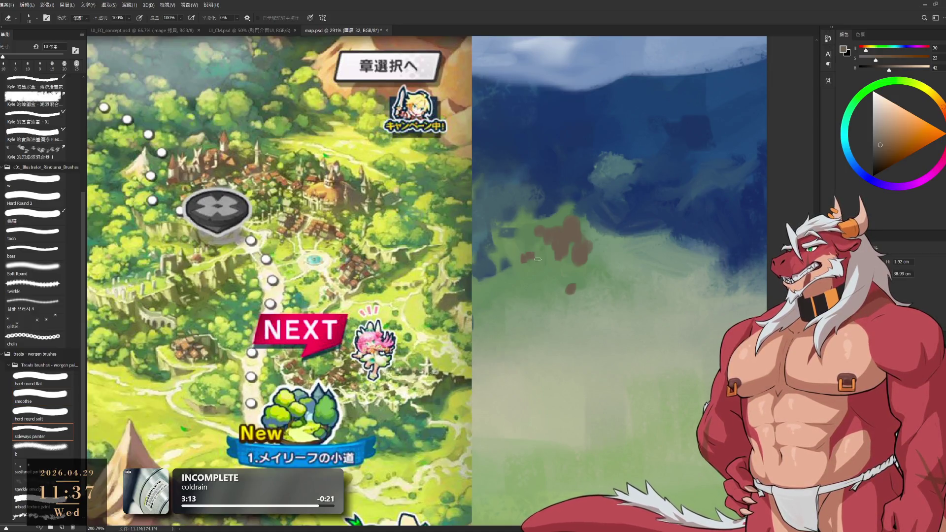
key(b)
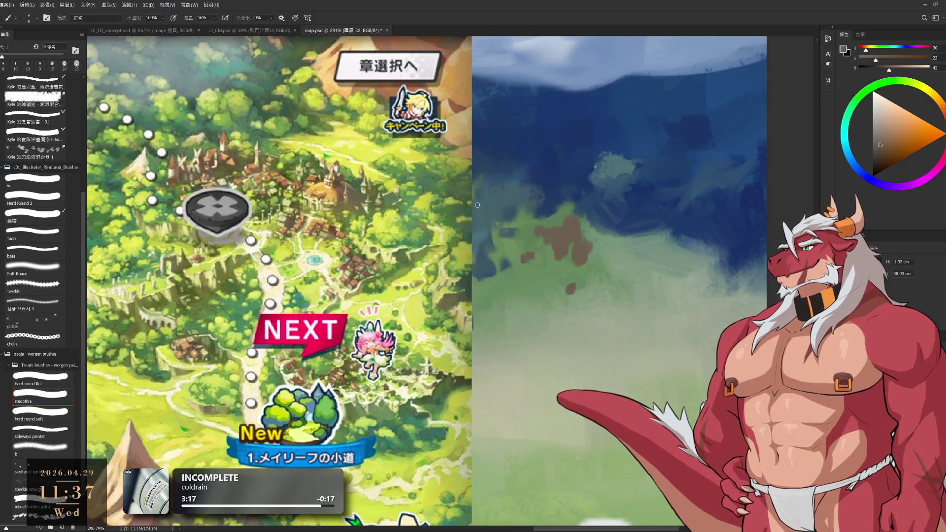
- At 5 px, undo a trial orange loop on the reference map and sample a muted brown
mouse_move(356, 204)
mouse_down()
mouse_move(361, 224)
mouse_move(356, 201)
mouse_up()
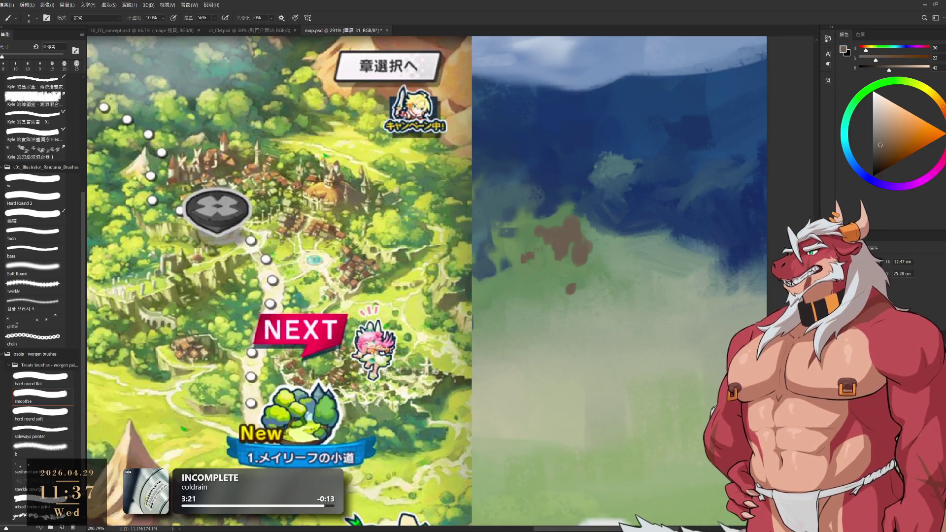
key(bracketleft)
key(bracketleft)
key(bracketleft)
mouse_move(340, 182)
mouse_down()
mouse_move(344, 219)
mouse_move(367, 178)
mouse_up()
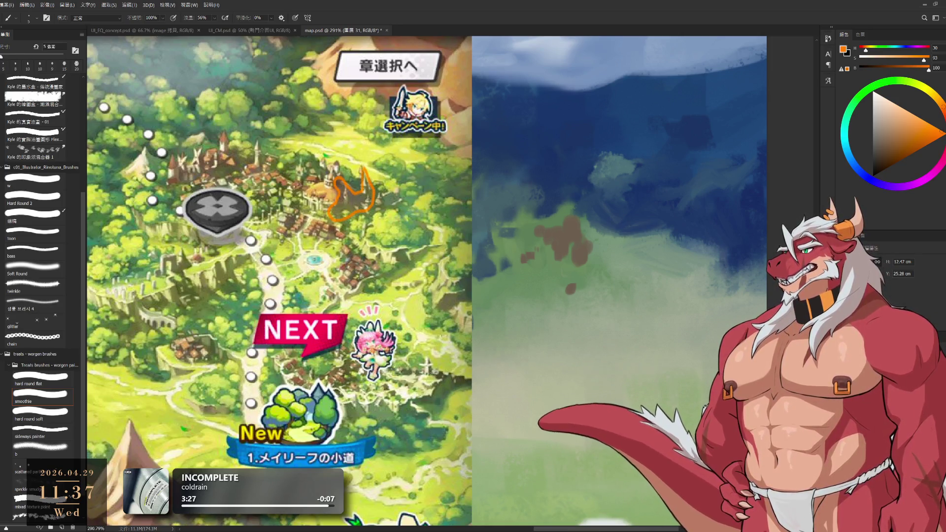
key(ctrl+z)
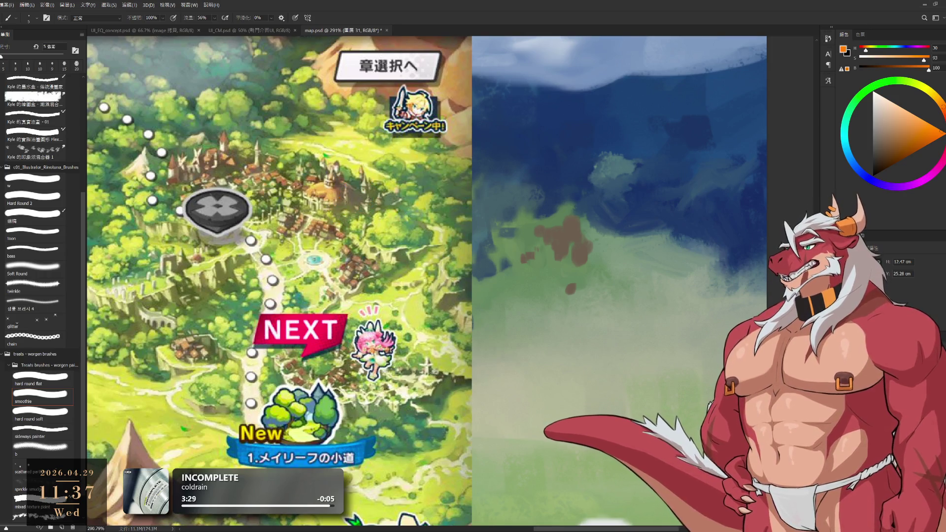
key(ctrl+shift+alt+n)
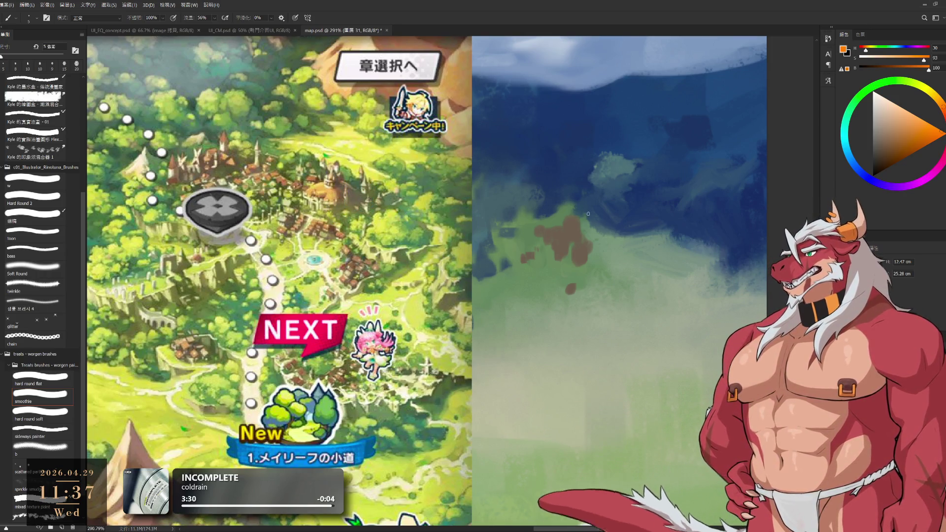
alt+click(577, 224)
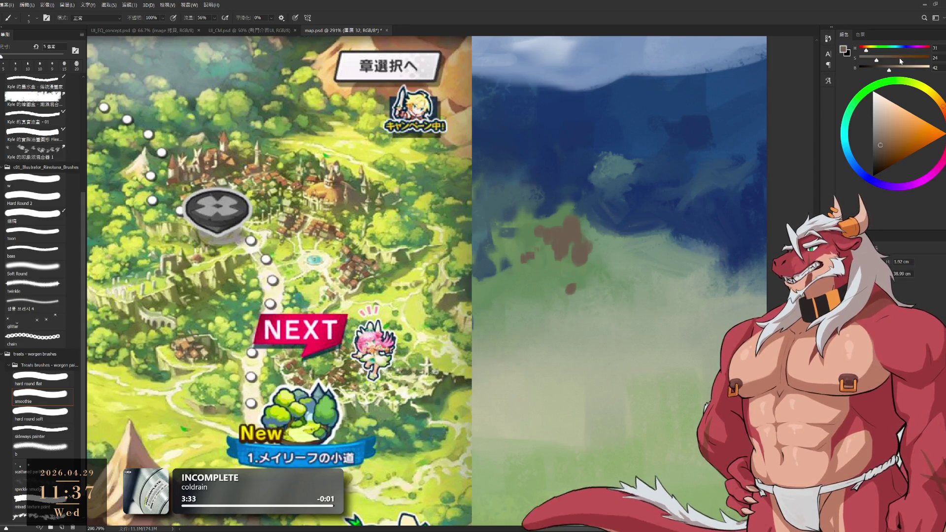
- Sample greyish browns and paint a small pale upright stroke in the brown patch at 8 px
key(bracketright)
key(bracketright)
key(bracketright)
key(bracketright)
key(bracketright)
key(bracketright)
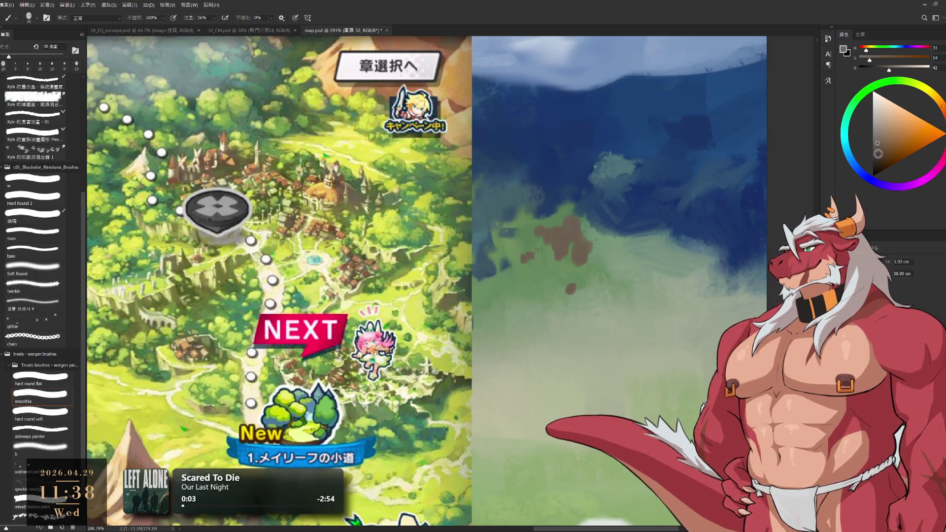
key(i)
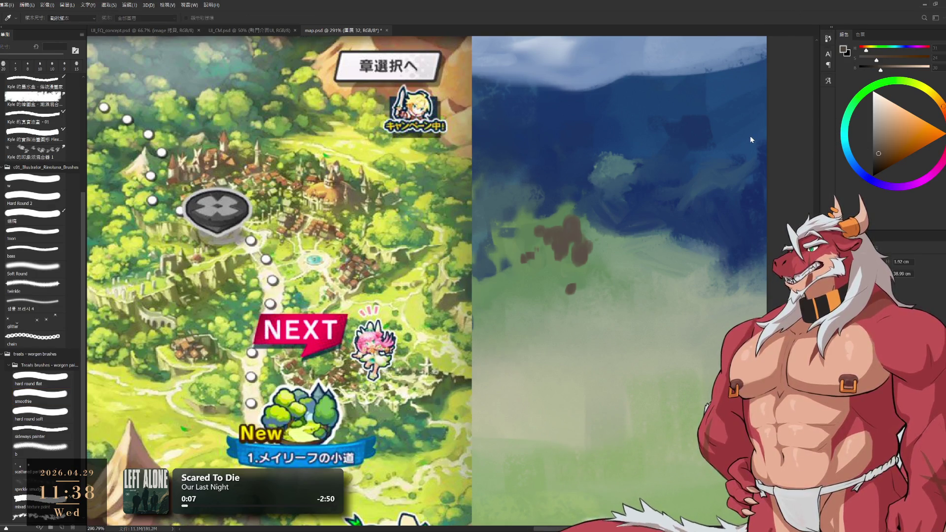
key(b)
scroll(581, 256, right, 10)
scroll(580, 257, left, 10)
alt+click(562, 259)
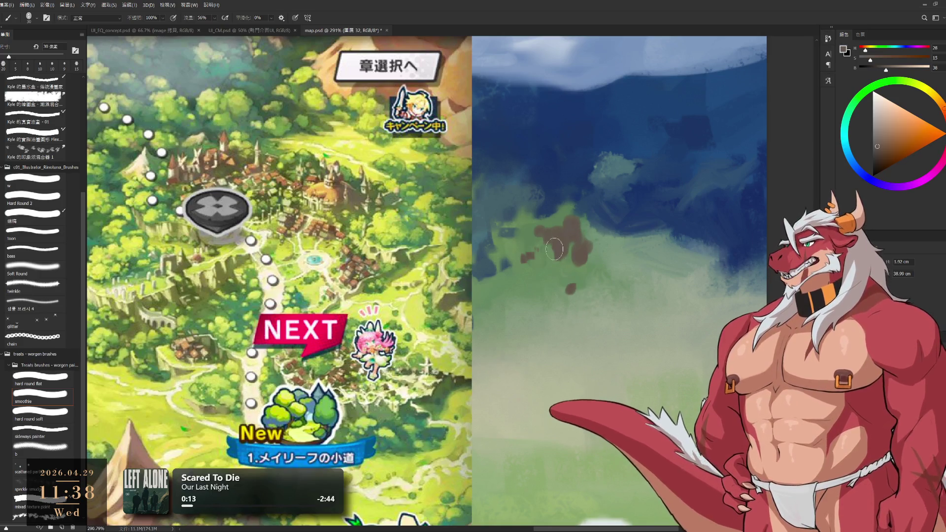
key(bracketleft)
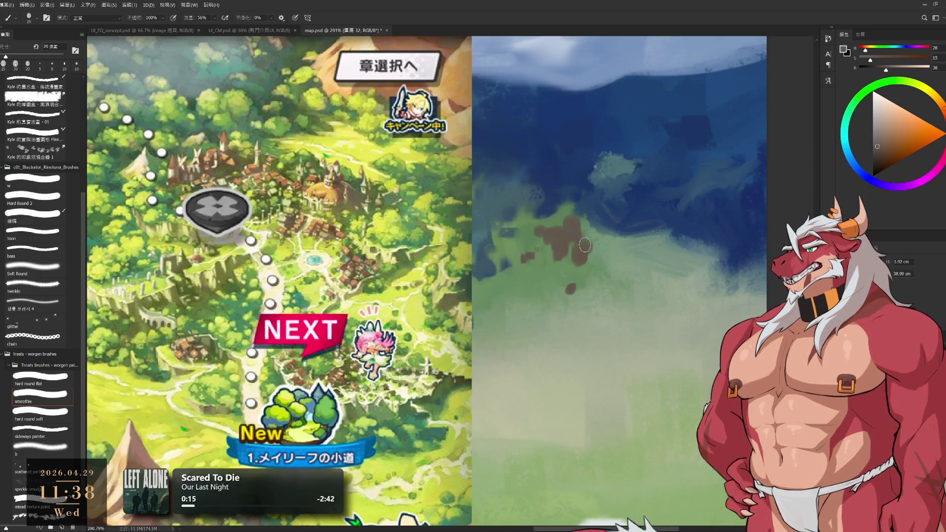
key(e)
key(b)
alt+click(573, 216)
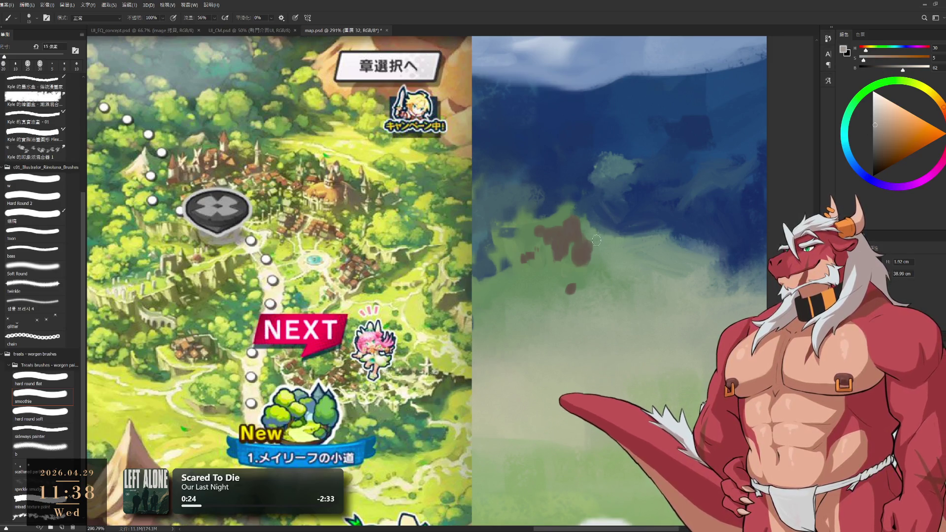
key(bracketleft)
key(bracketleft)
key(bracketleft)
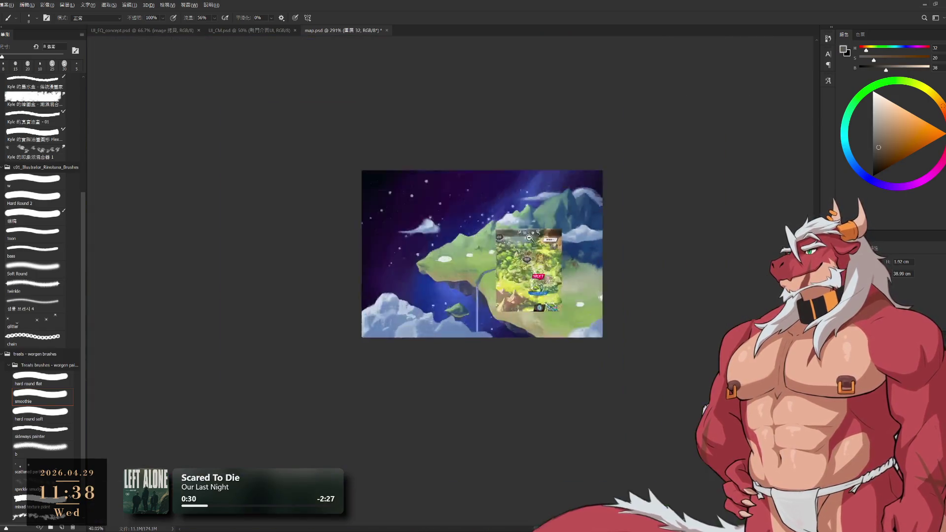
mouse_move(579, 261)
mouse_down()
mouse_move(545, 250)
mouse_move(621, 276)
mouse_up()
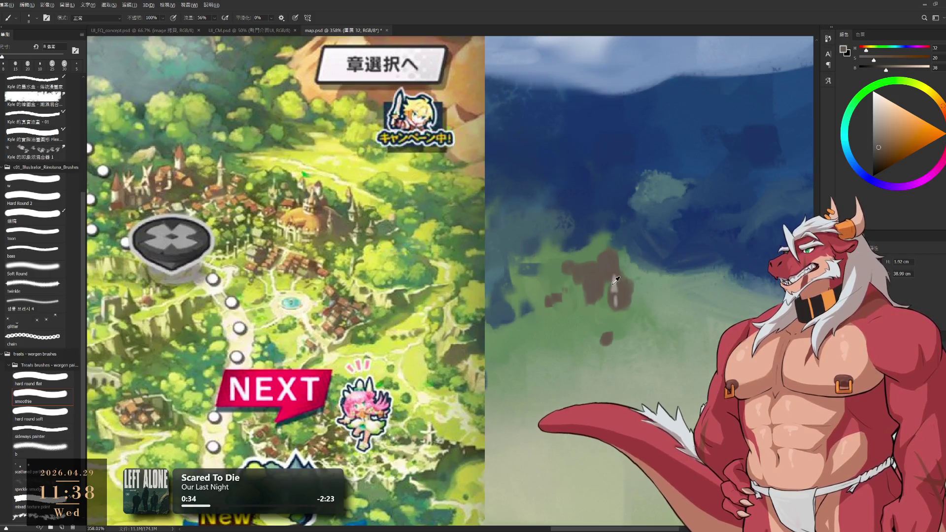
- Mix a warm orange-brown colour and dab it onto the brown patch below the houses
alt+click(613, 281)
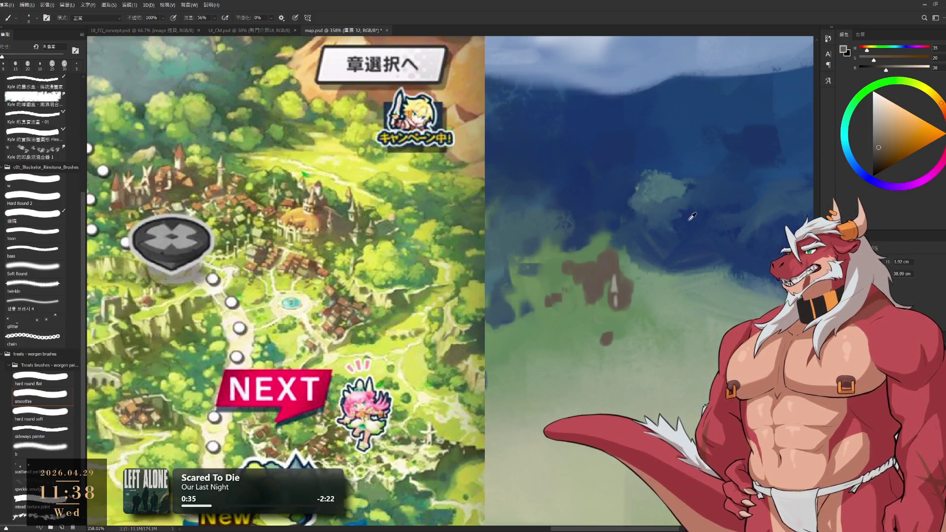
click(875, 162)
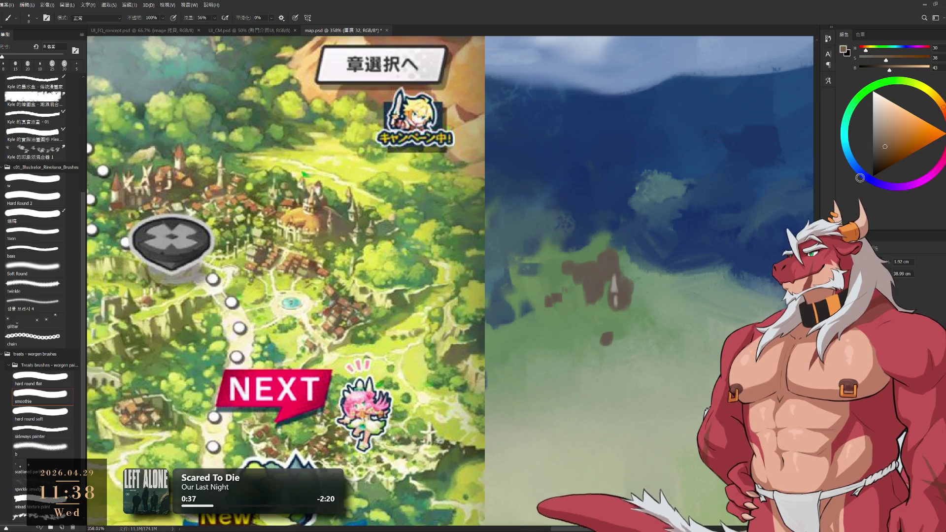
alt+click(596, 288)
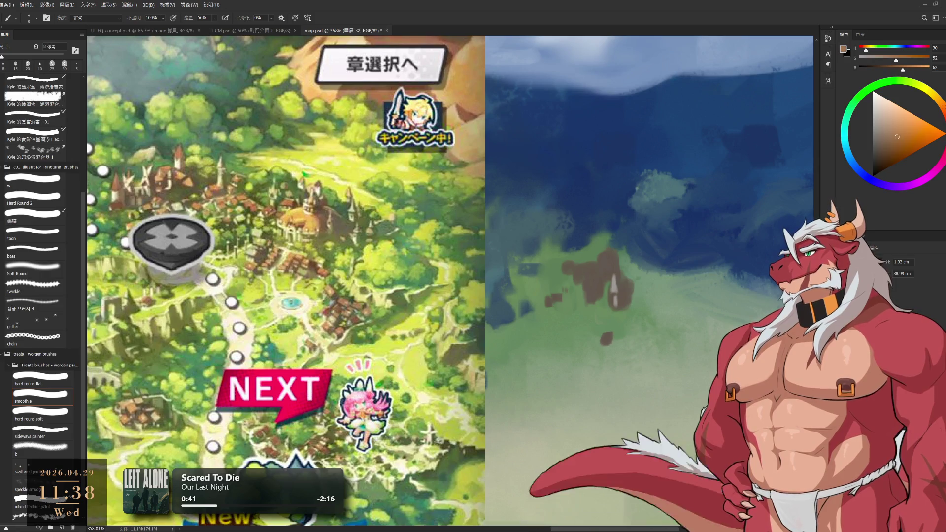
alt+click(589, 289)
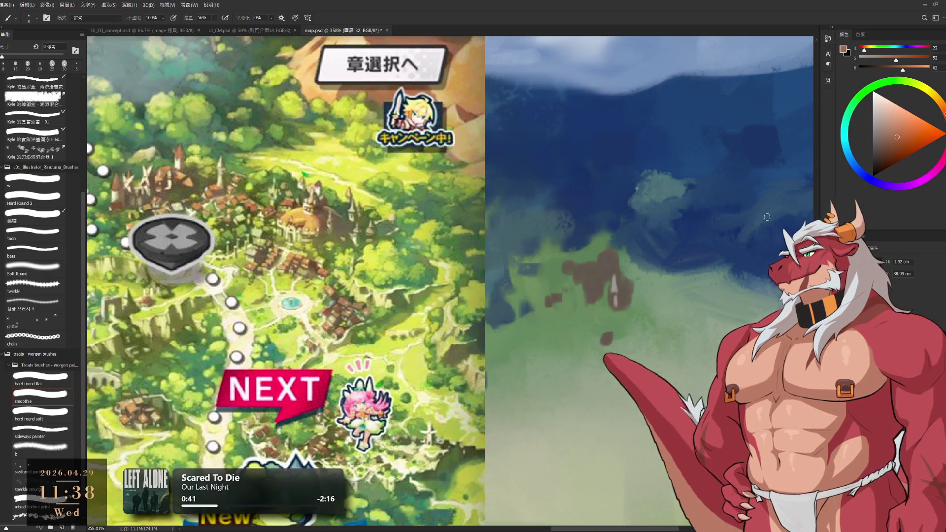
alt+click(592, 289)
click(590, 288)
key(bracketleft)
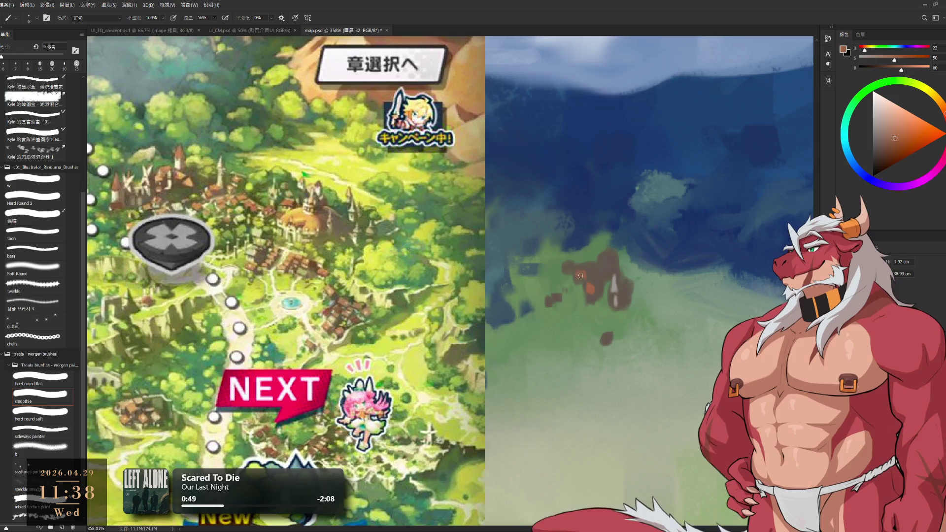
alt+click(590, 271)
key(bracketright)
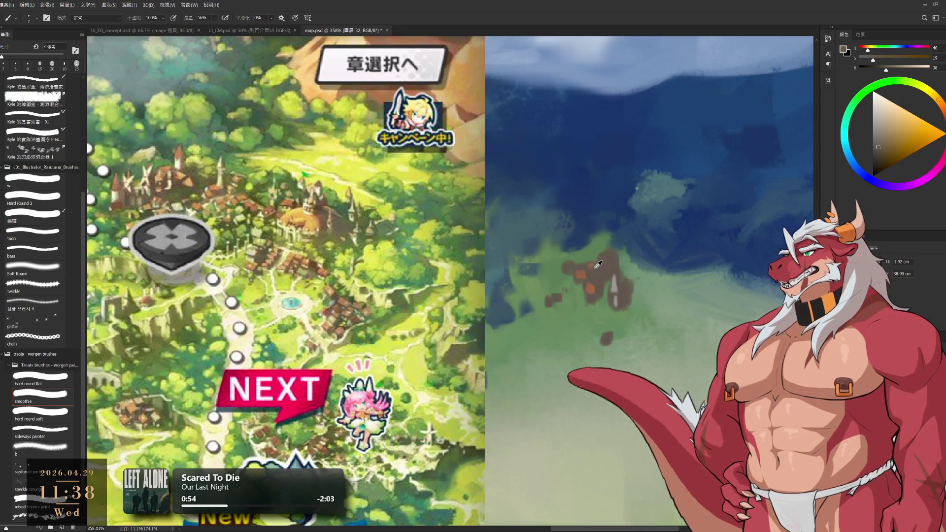
alt+click(595, 264)
- Switch to an 8 px hard round brush and sample browns and greys around the patch
click(34, 197)
key(bracketleft)
key(bracketleft)
key(bracketleft)
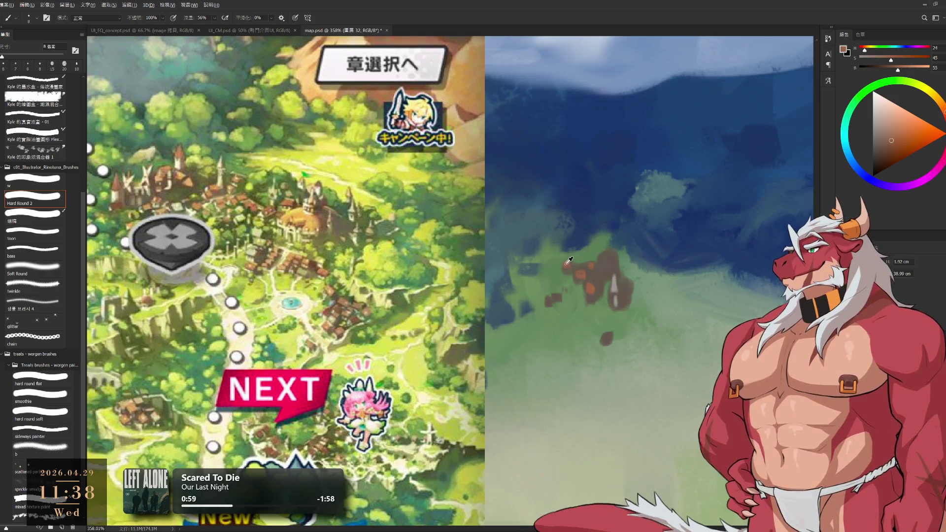
alt+click(572, 261)
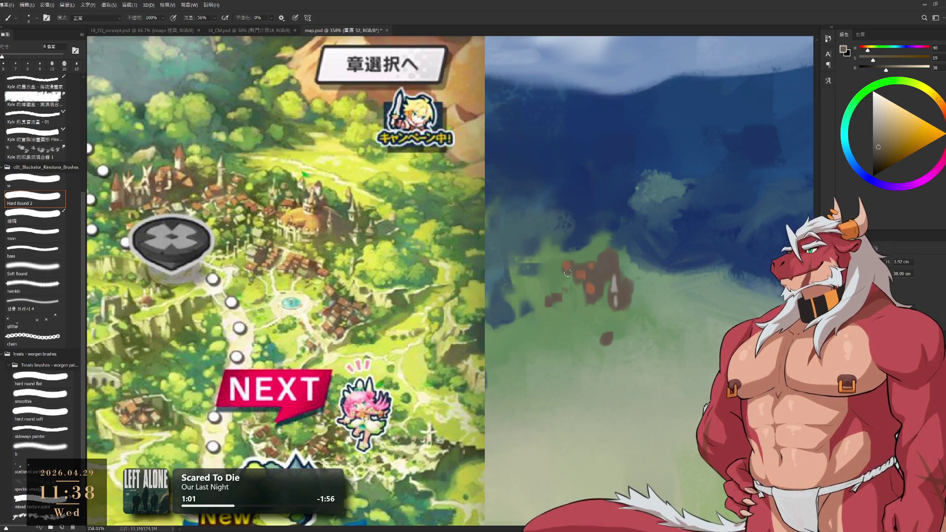
alt+click(584, 288)
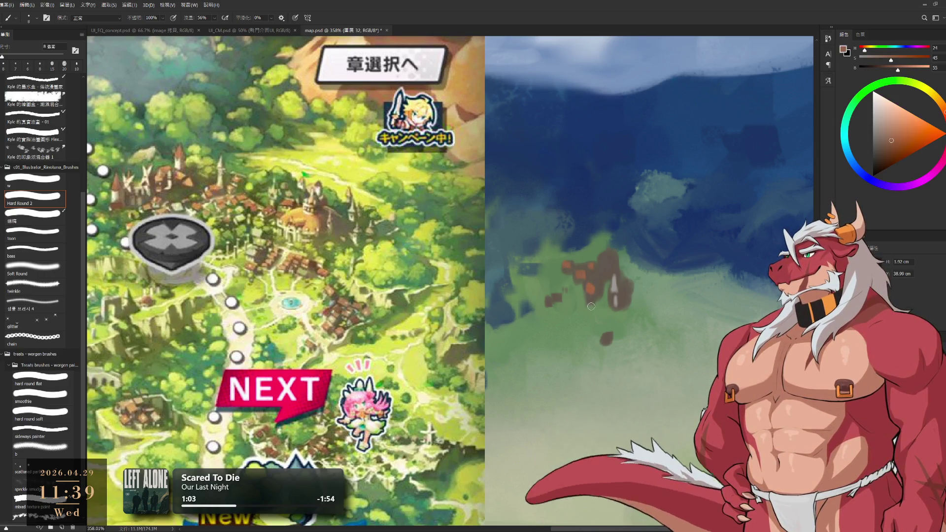
key(e)
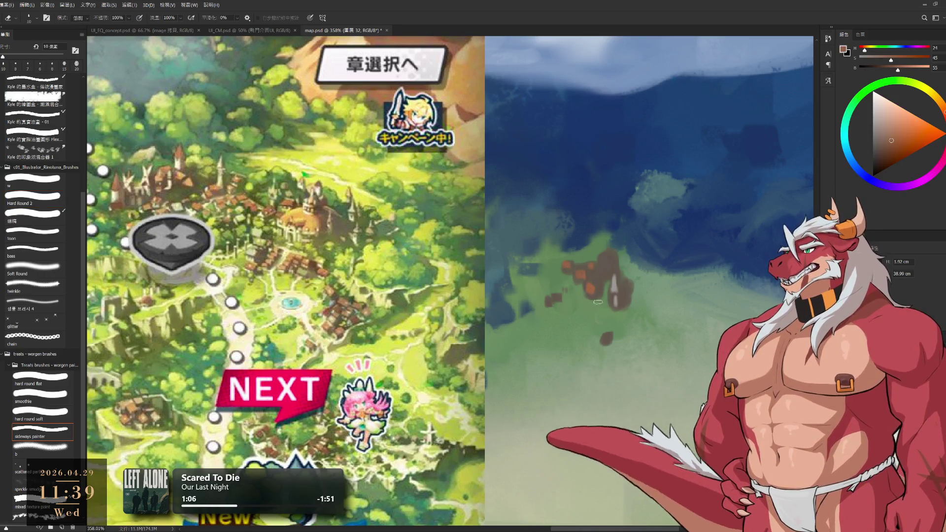
key(b)
alt+click(600, 296)
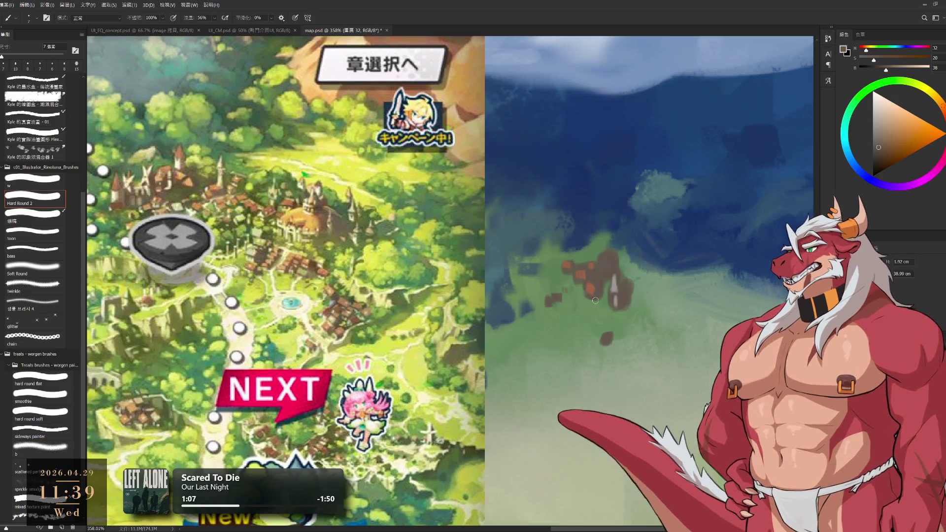
alt+click(615, 285)
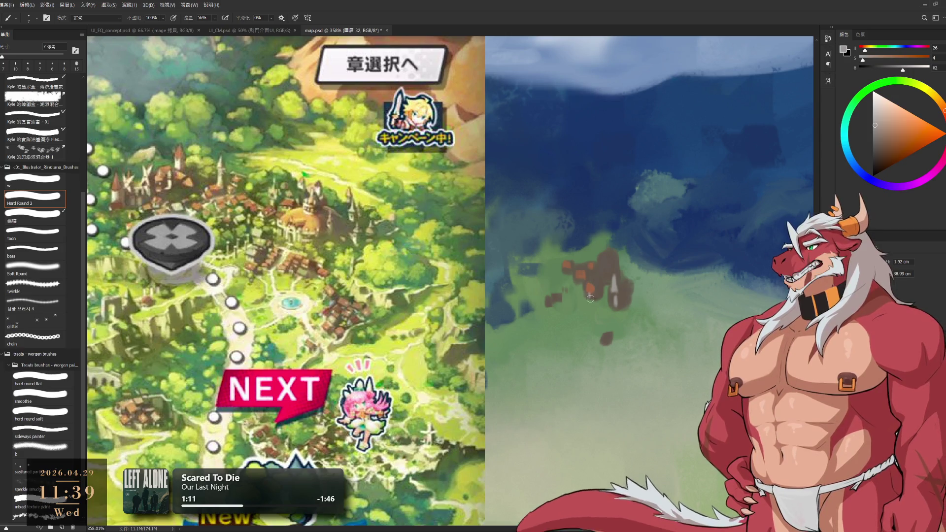
key(e)
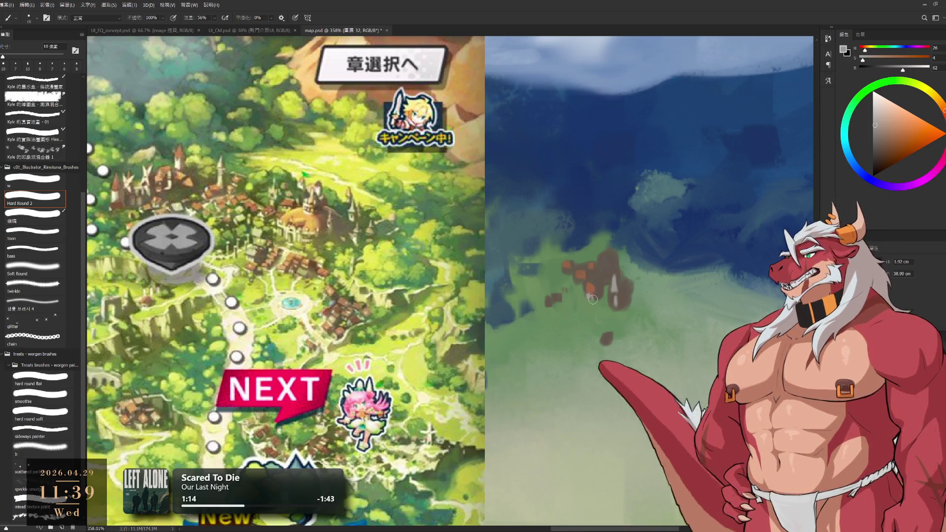
key(b)
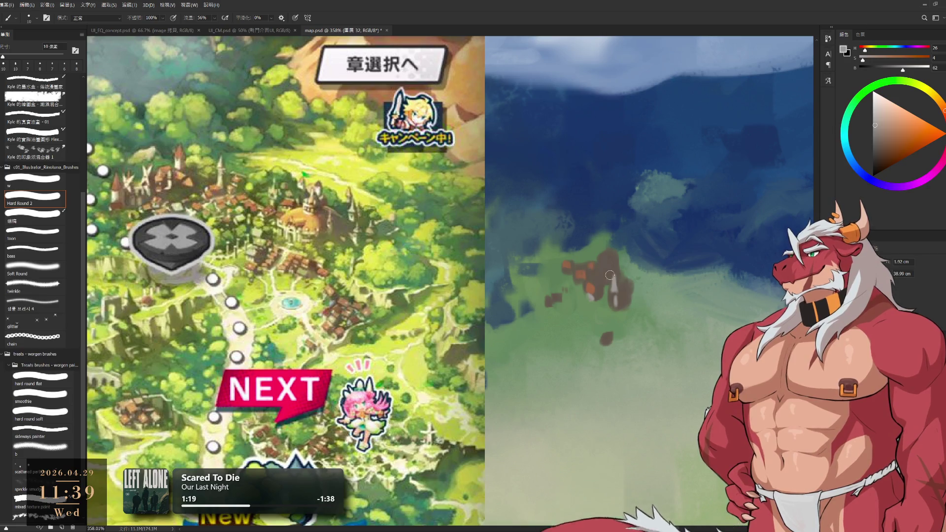
- Dab a small reddish-brown house shape onto the green ground
drag(549, 305, 557, 298)
alt+click(584, 270)
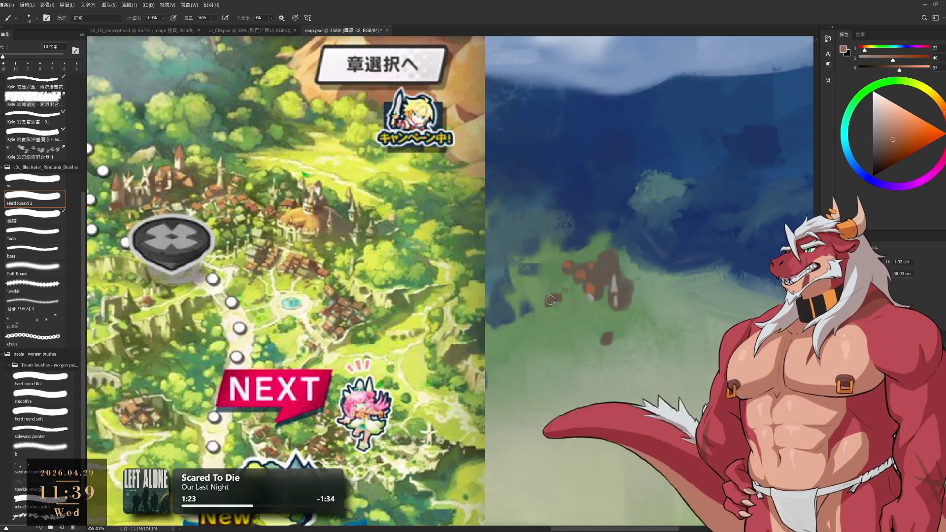
alt+click(613, 289)
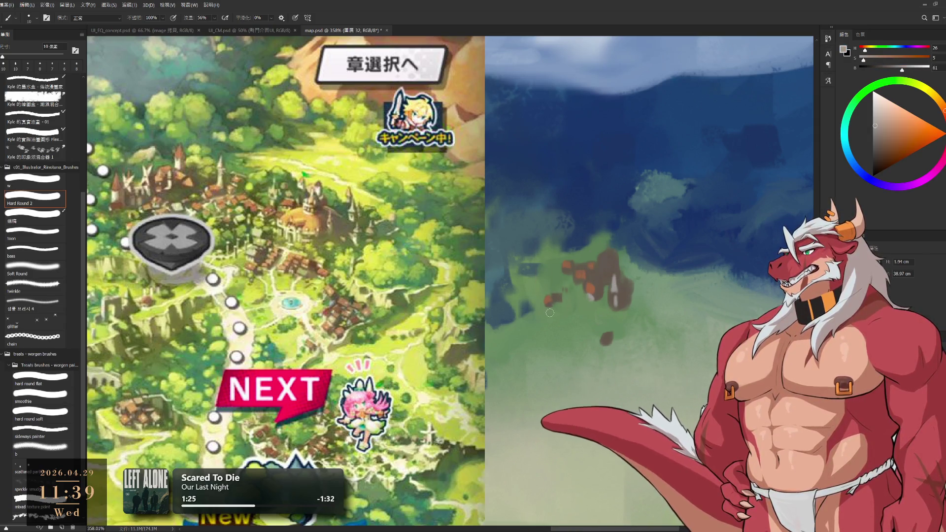
alt+click(558, 297)
scroll(547, 300, down, 5)
scroll(571, 295, up, 10)
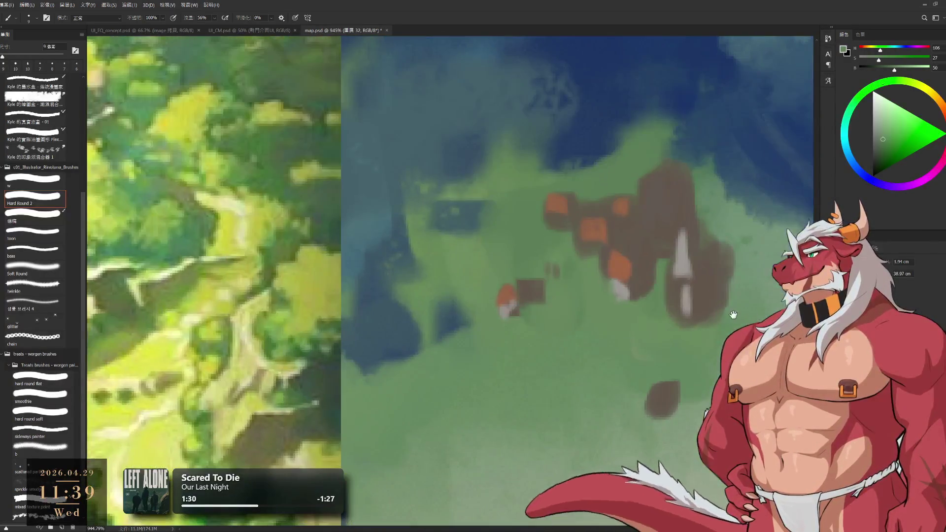
scroll(737, 315, down, 3)
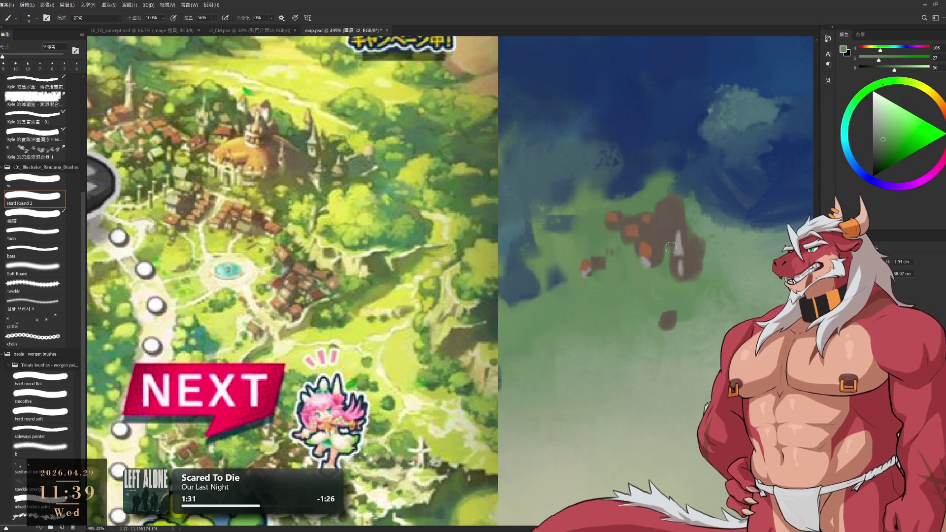
- Give the hut a lighter grey top, sampling browns and green-greys, then zoom out
key(e)
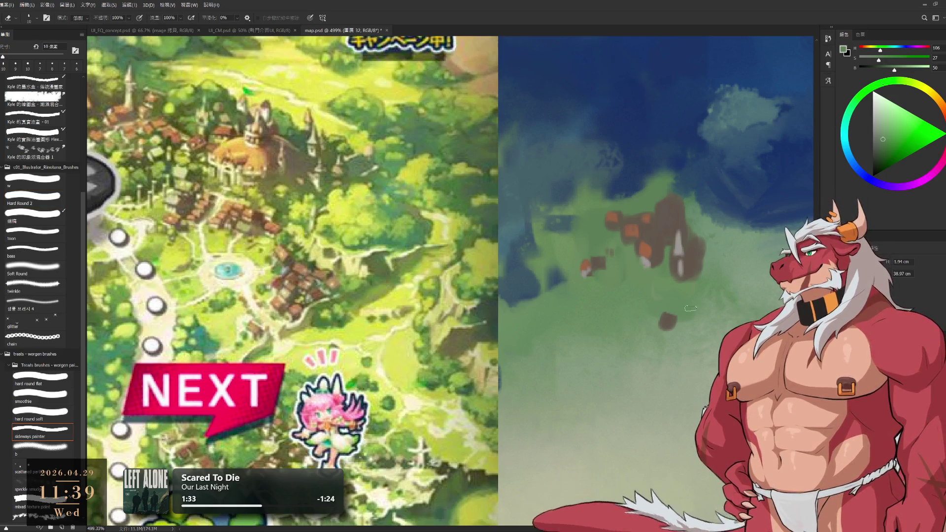
key(b)
alt+click(683, 249)
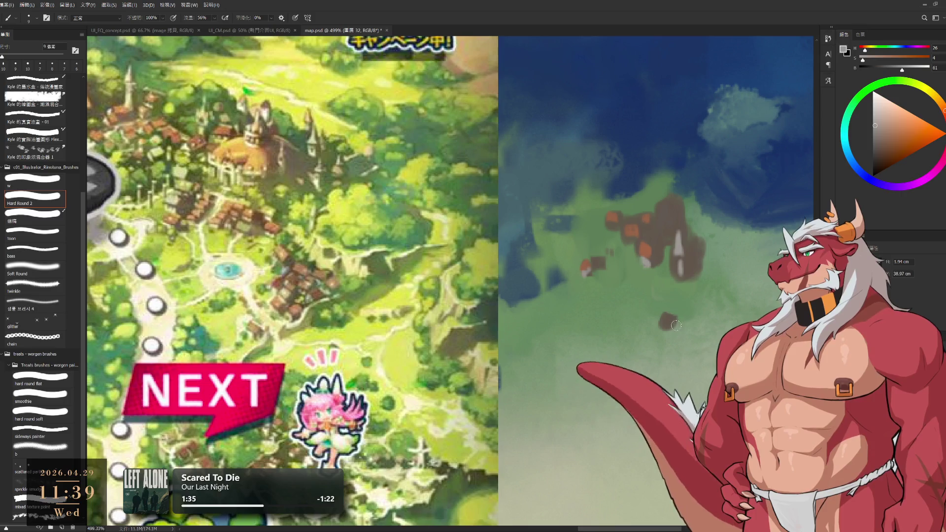
key(e)
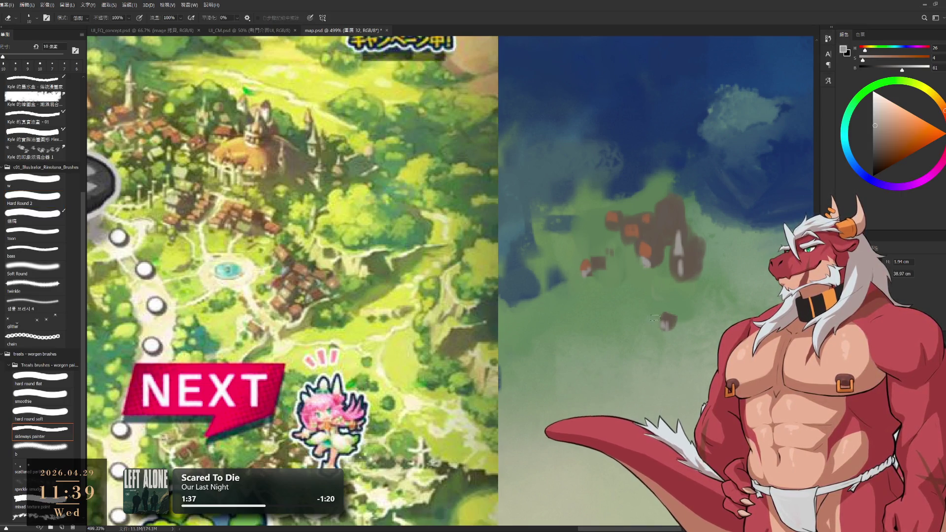
key(b)
alt+click(666, 321)
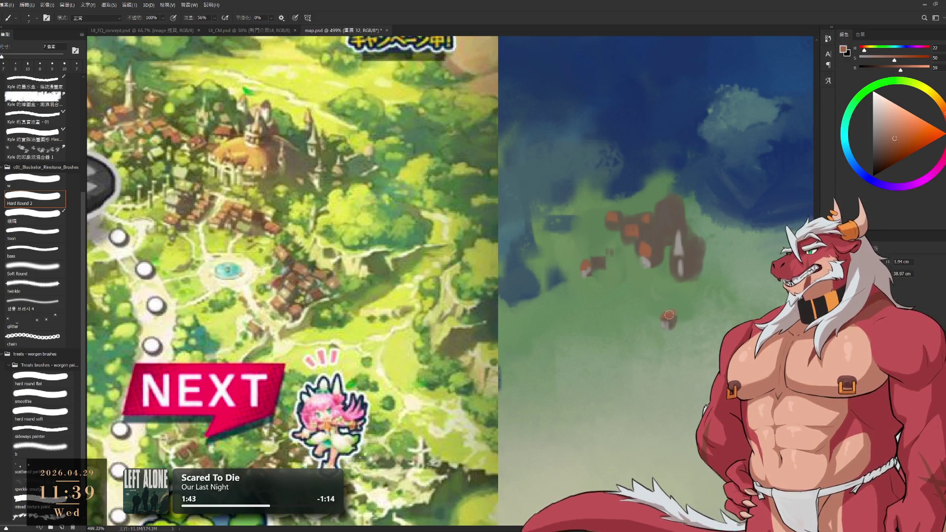
alt+click(676, 317)
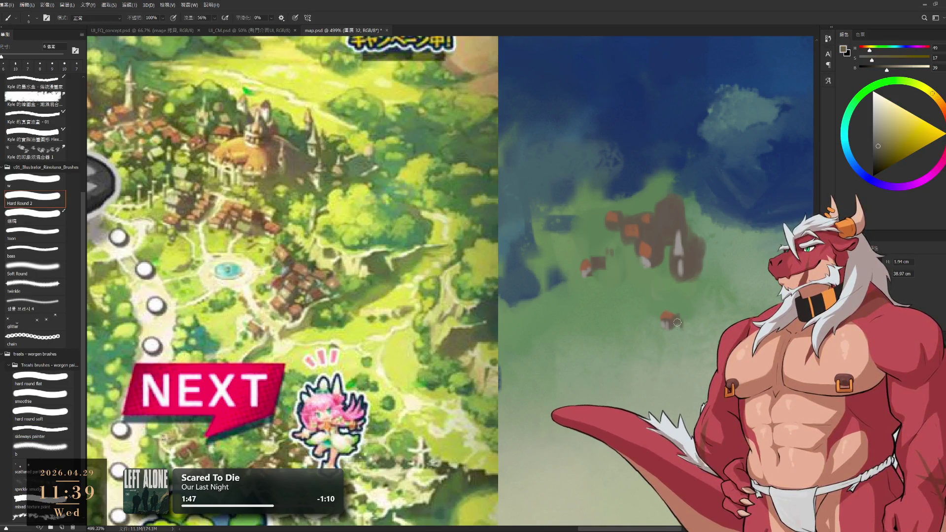
alt+click(681, 306)
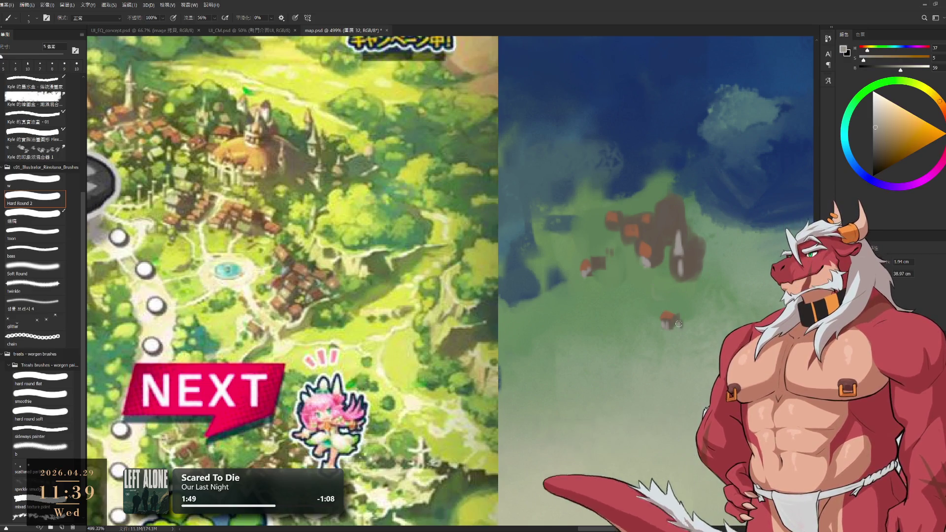
drag(642, 345, 579, 230)
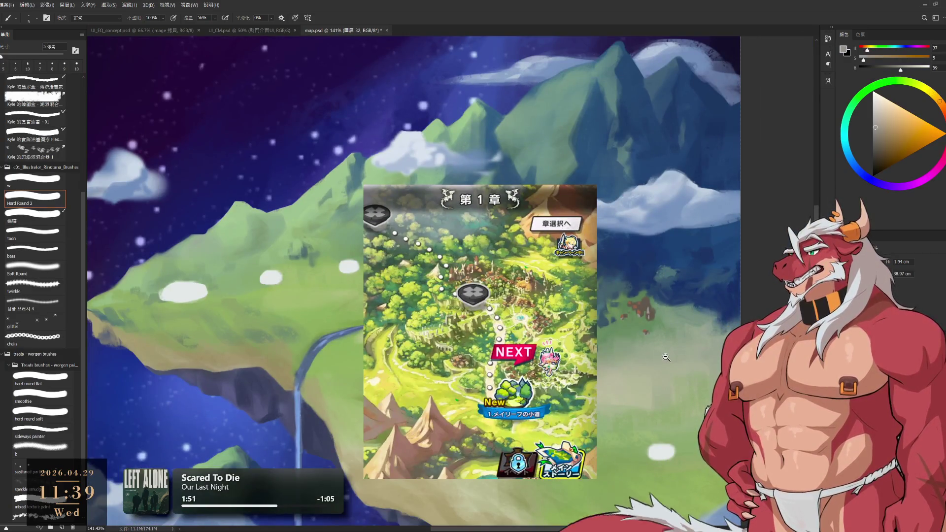
- Shift the painted houses slightly down and to the right
scroll(648, 350, up, 5)
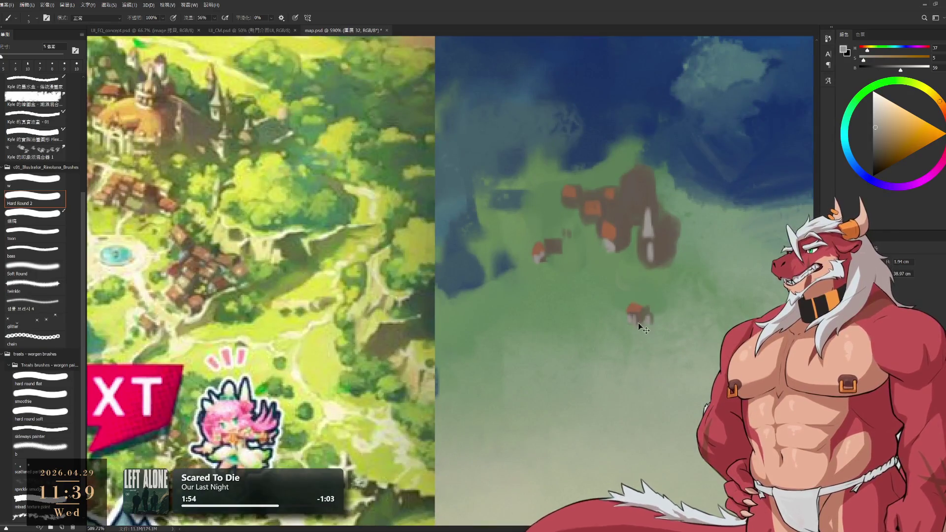
drag(631, 299, 635, 316)
scroll(630, 335, down, 1)
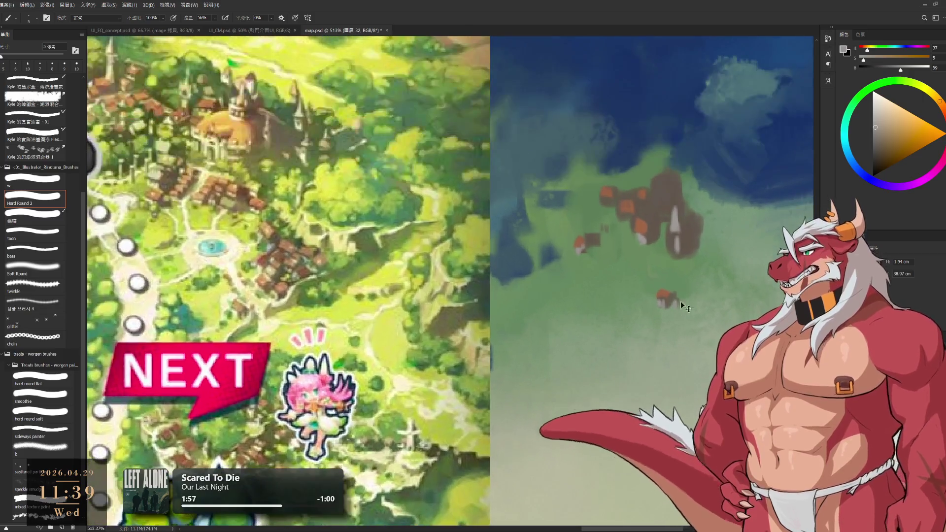
- Set up the w brush at 25 px with a light yellow-green ground colour
ctrl+click(685, 308)
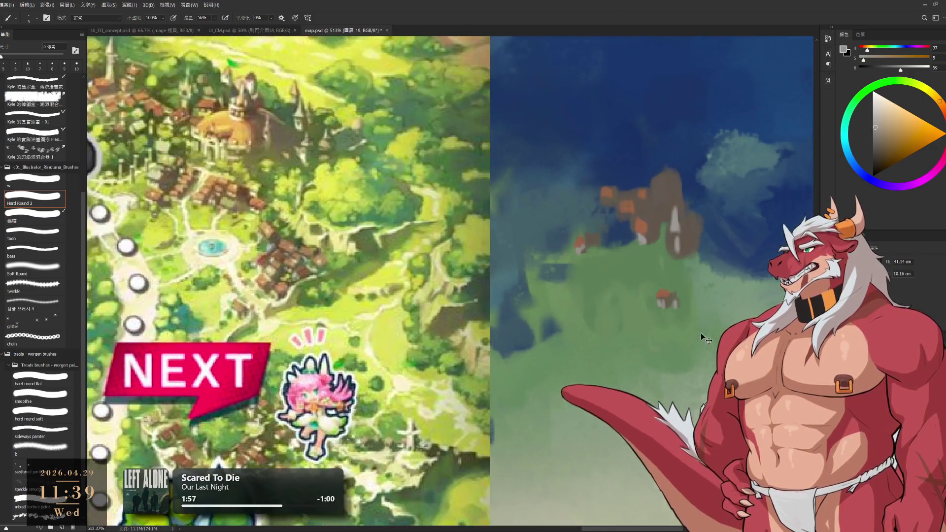
alt+click(697, 268)
drag(886, 135, 882, 148)
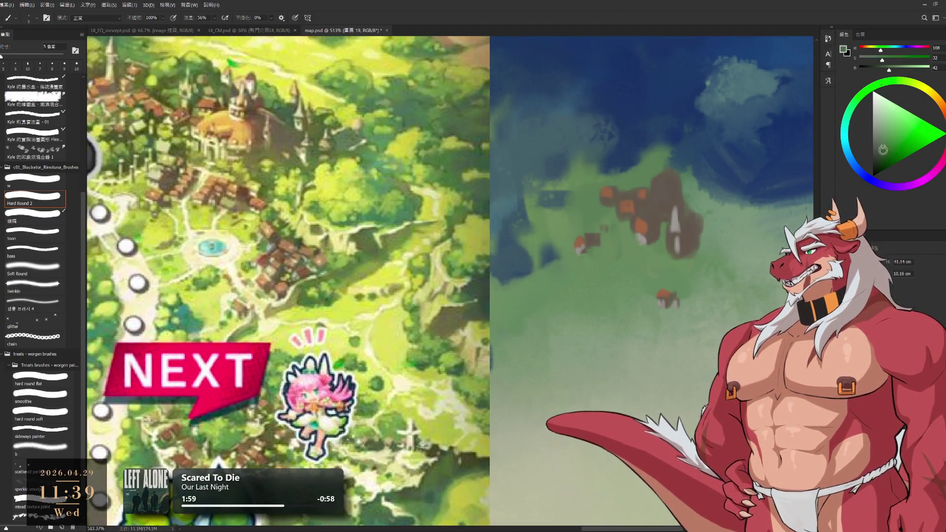
key(bracketright)
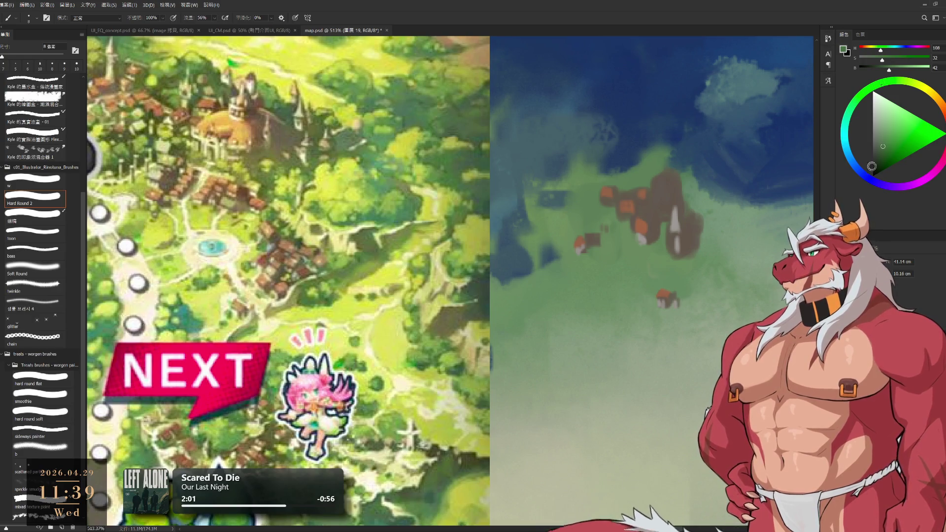
alt+click(732, 295)
click(666, 311)
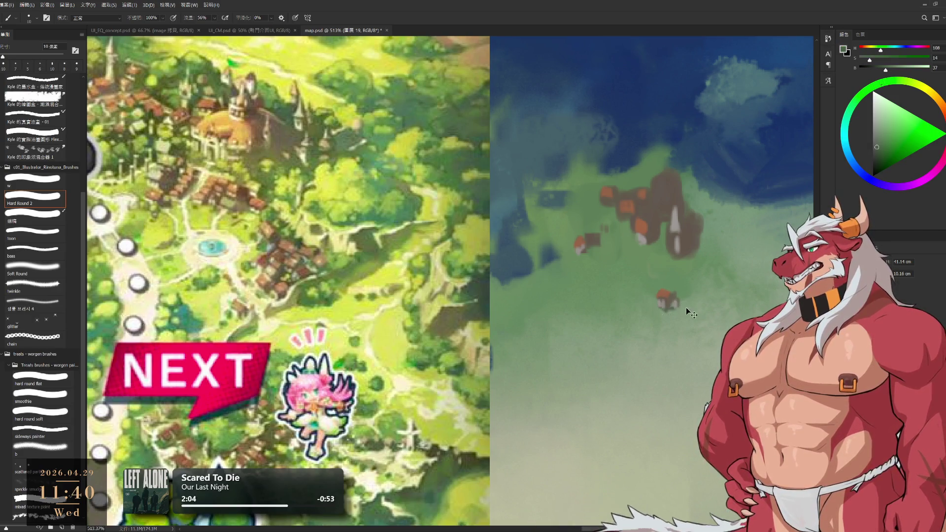
click(33, 181)
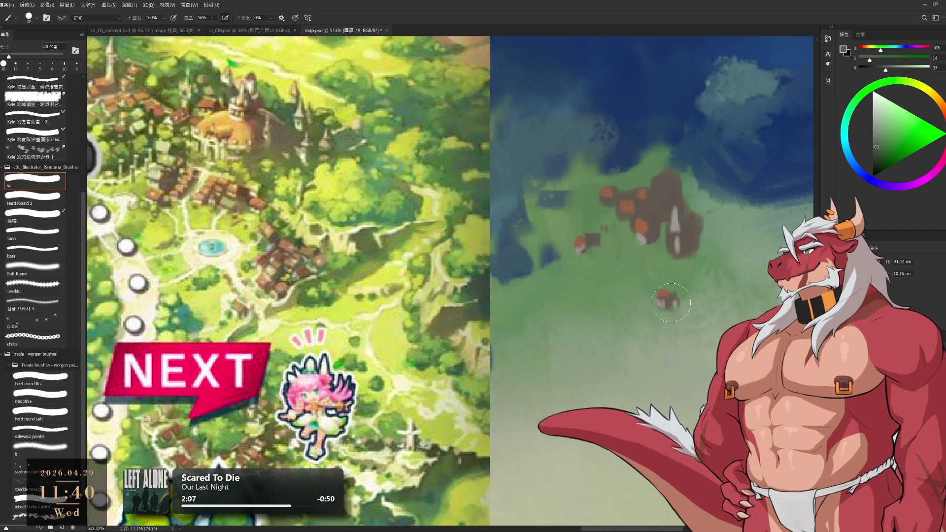
key(bracketright)
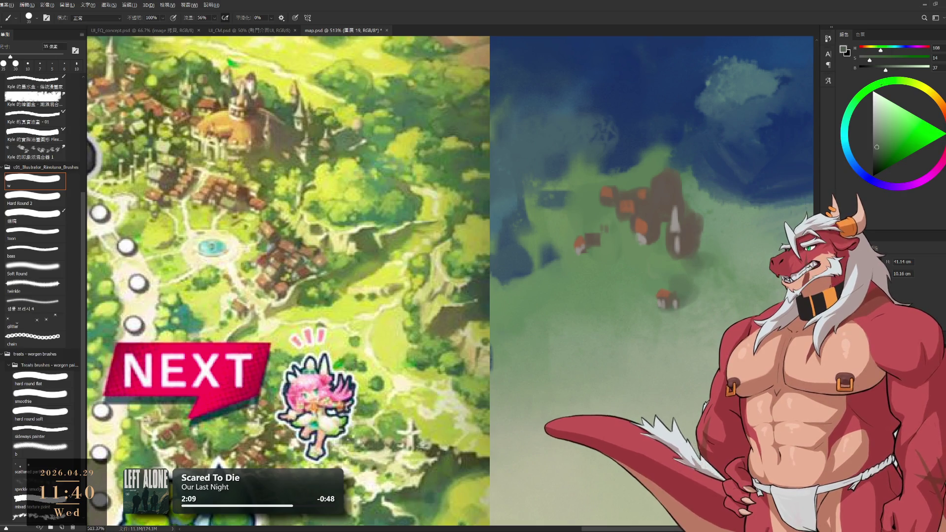
alt+click(606, 461)
click(878, 117)
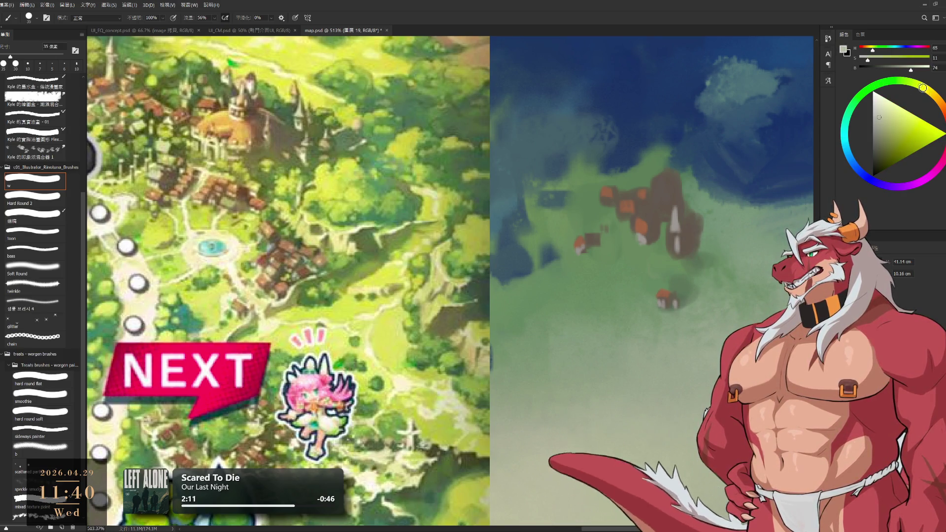
key(bracketleft)
key(bracketleft)
- Paint a pale path trailing down-left from the small house across the ground
mouse_move(644, 281)
mouse_down()
mouse_move(624, 330)
mouse_move(632, 359)
mouse_up()
alt+click(631, 354)
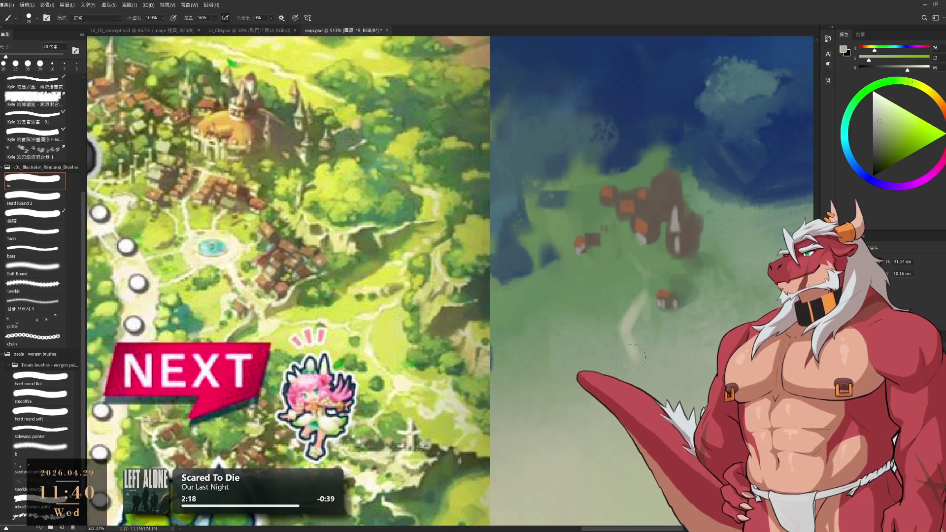
alt+click(621, 353)
alt+click(620, 351)
scroll(662, 373, down, 6)
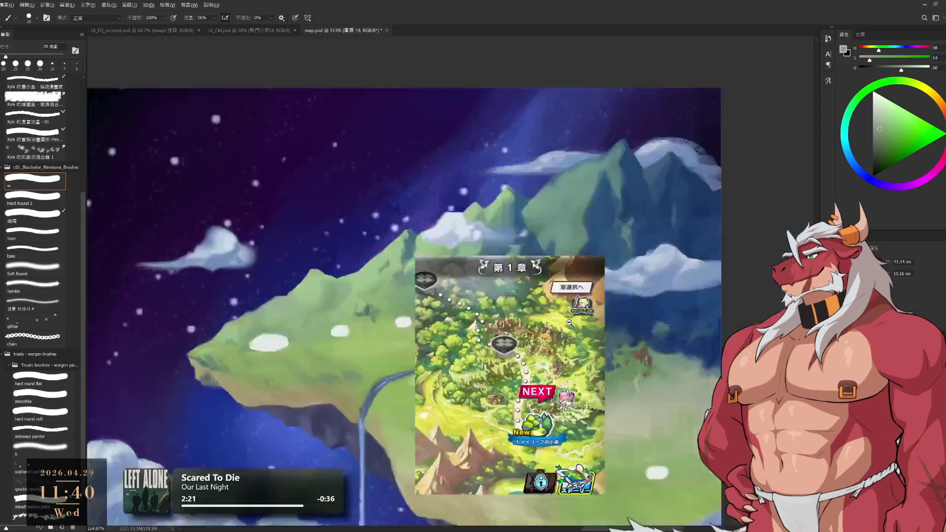
scroll(620, 297, up, 5)
drag(620, 297, 679, 303)
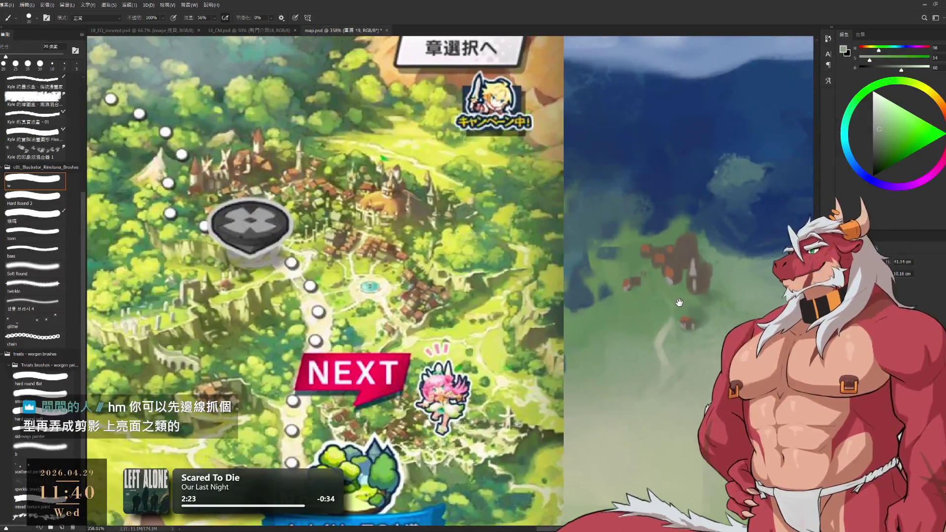
- Touch up a small area near the village and select the buildings' layer
scroll(696, 322, up, 2)
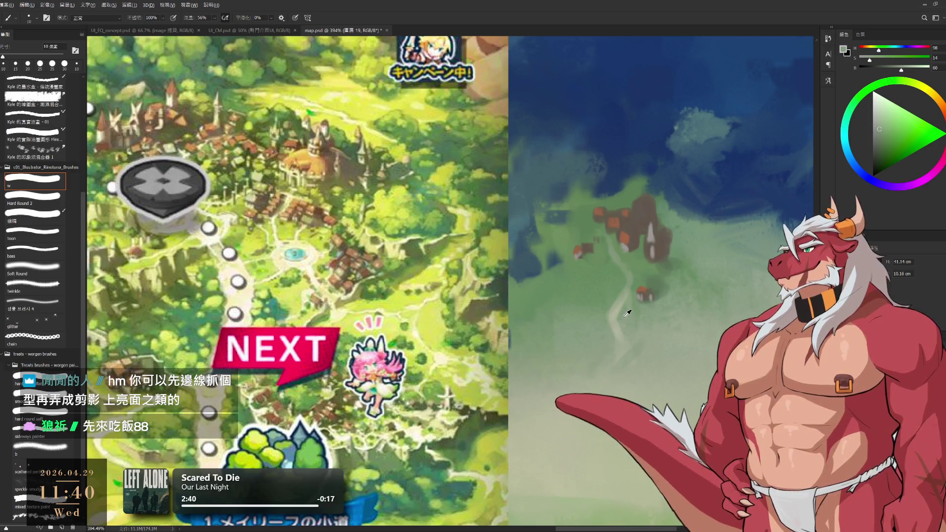
alt+click(606, 272)
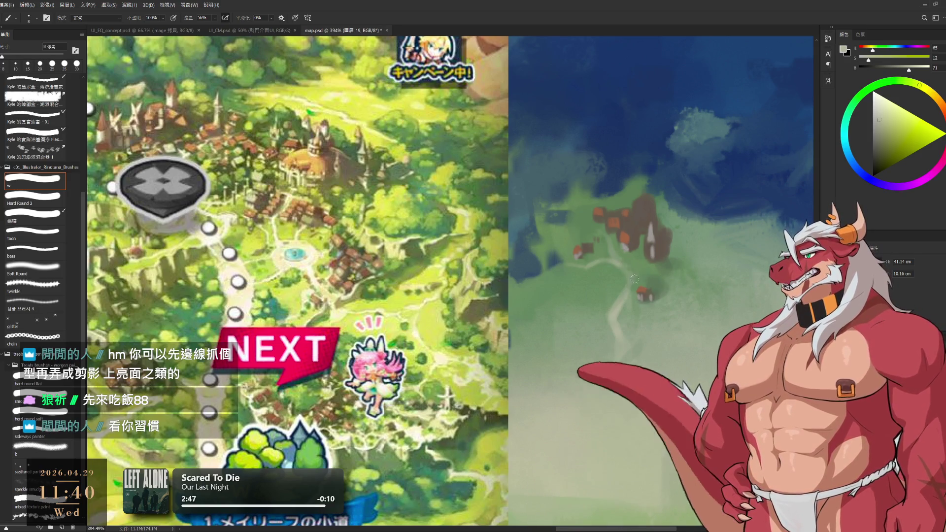
key(e)
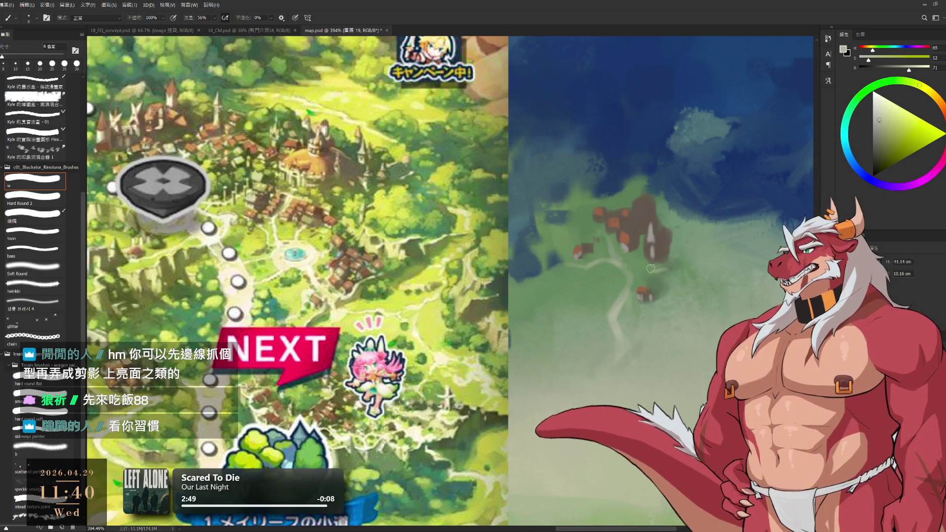
drag(684, 269, 653, 276)
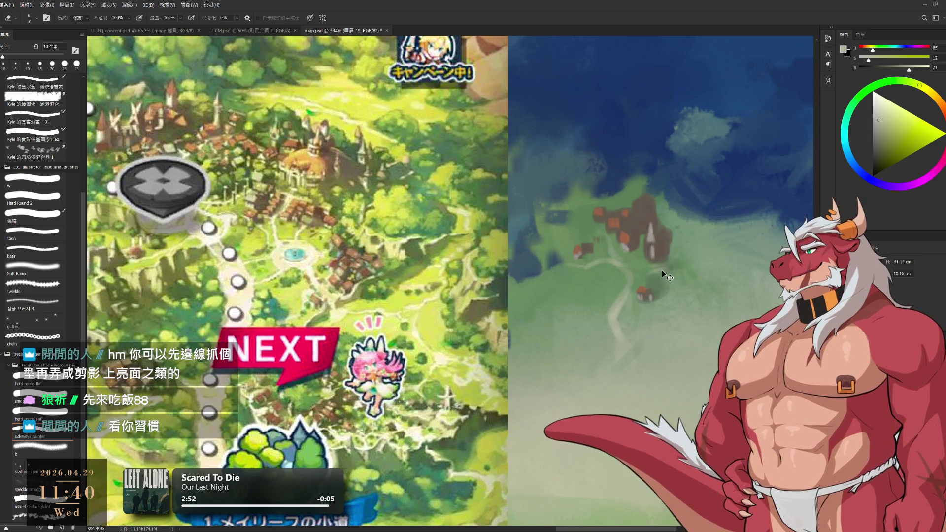
key(b)
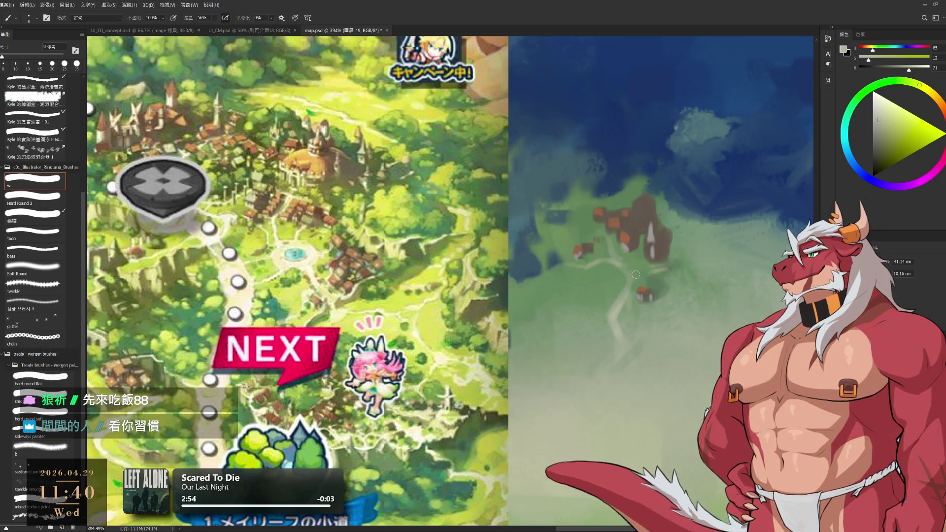
key(e)
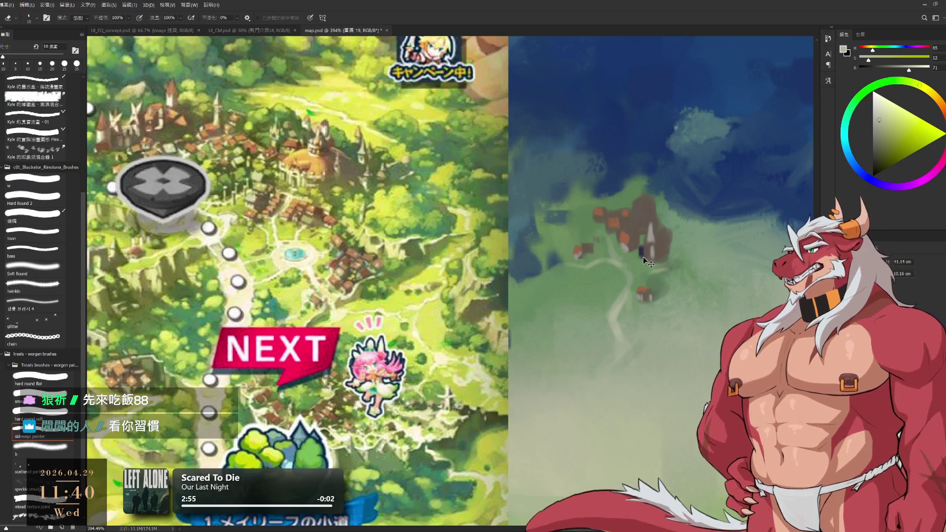
ctrl+click(657, 244)
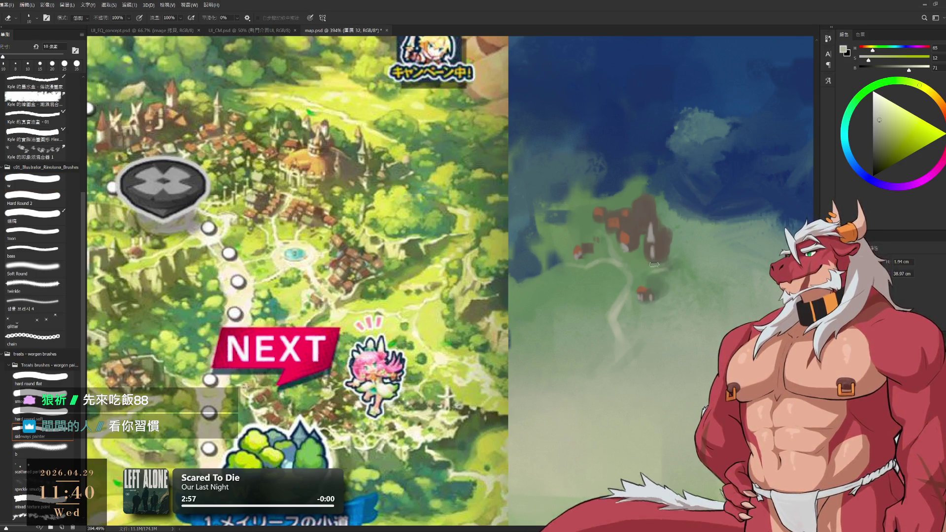
key(b)
- Paint the village roofs reddish-brown and the walls light grey with a small brush
alt+click(652, 234)
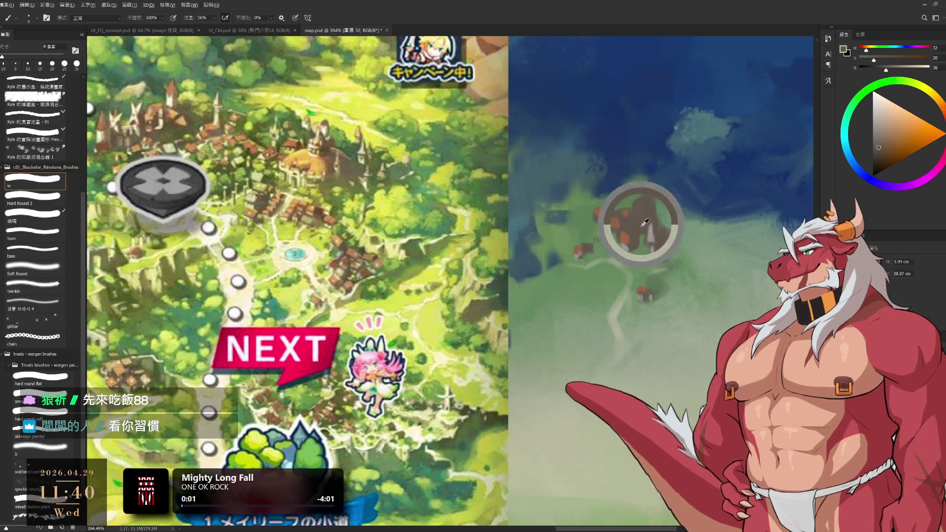
key(bracketleft)
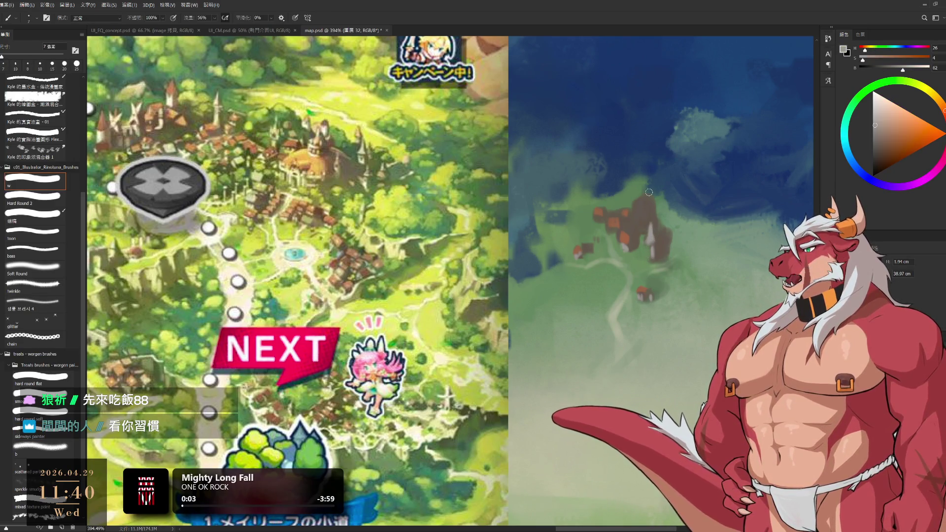
key(e)
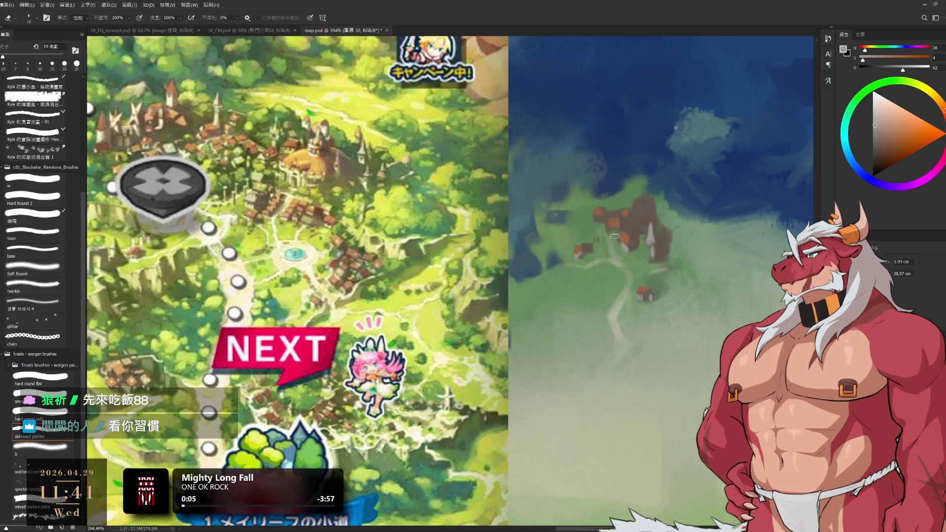
key(b)
key(bracketleft)
alt+click(615, 230)
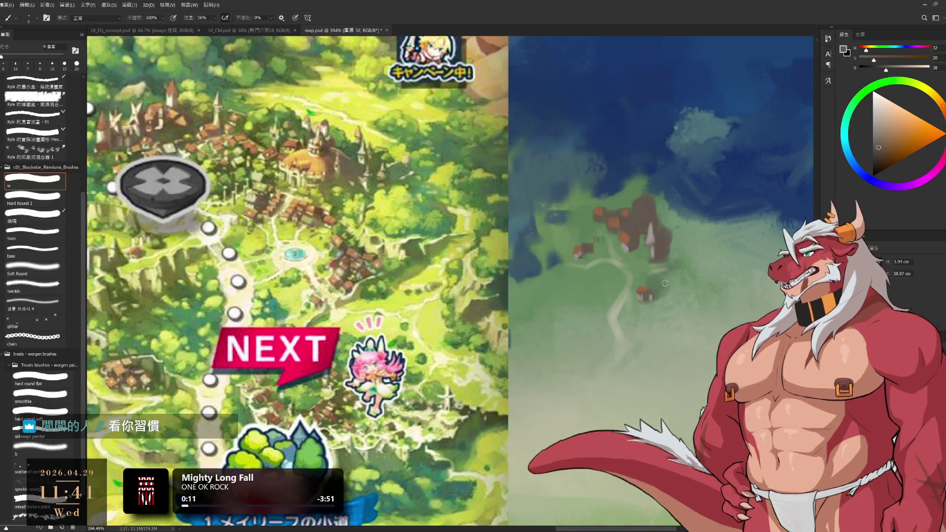
alt+click(636, 209)
key(bracketright)
alt+click(632, 217)
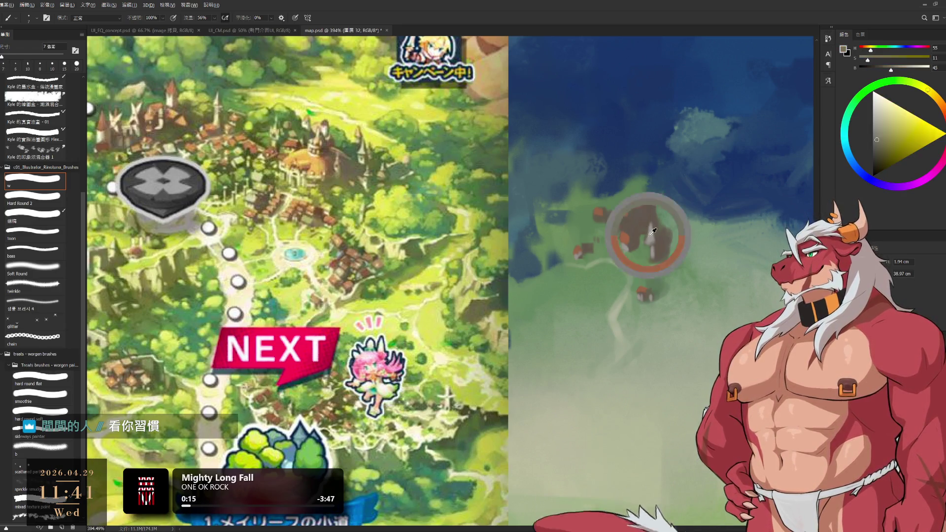
key(bracketright)
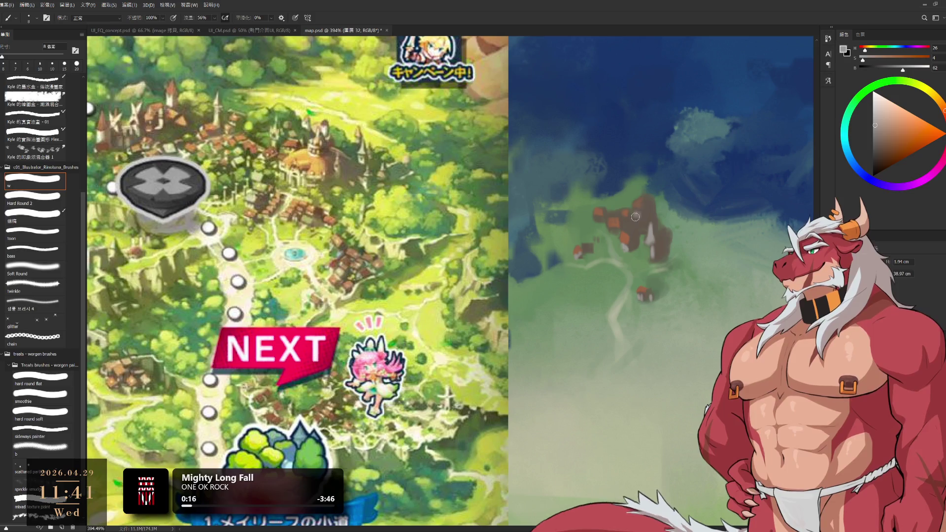
alt+click(636, 222)
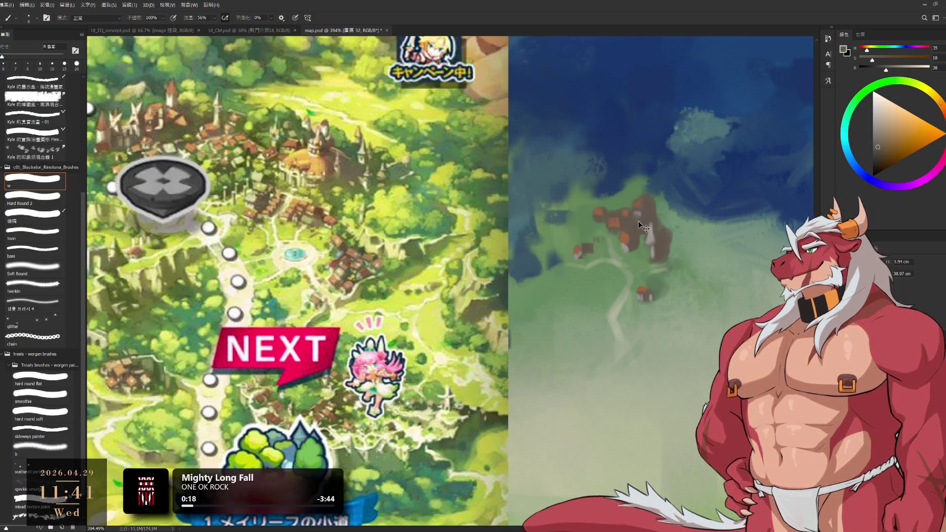
scroll(643, 221, down, 6)
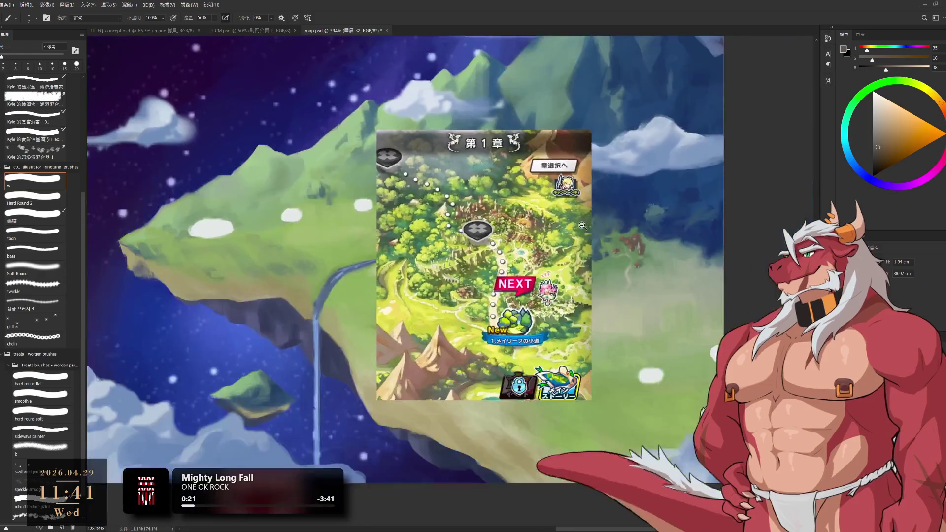
- Move the chapter-map reference to the map's upper left, then hide it
drag(515, 240, 279, 343)
scroll(436, 321, down, 3)
drag(436, 320, 547, 342)
scroll(620, 327, up, 2)
mouse_move(392, 385)
mouse_down()
mouse_move(355, 223)
mouse_move(379, 240)
mouse_up()
scroll(631, 358, up, 2)
scroll(678, 351, down, 1)
scroll(678, 351, down, 1)
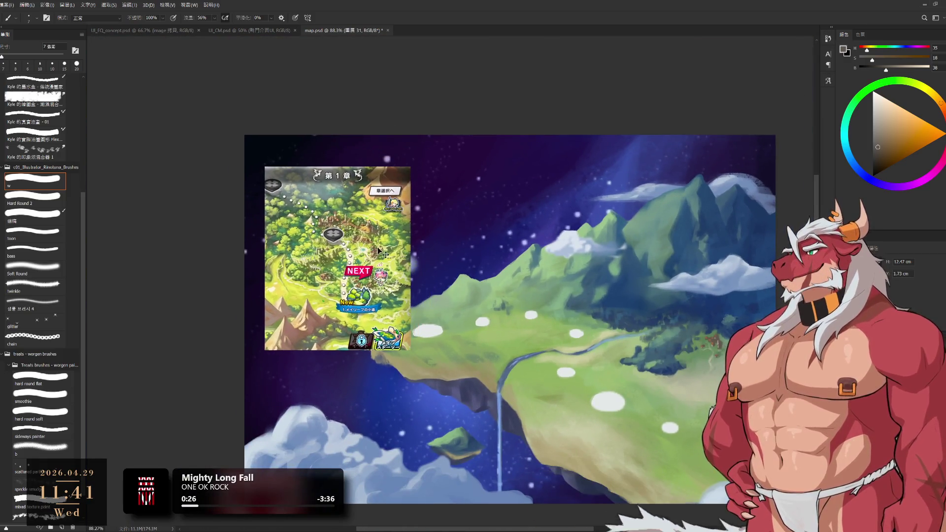
key(ctrl+comma)
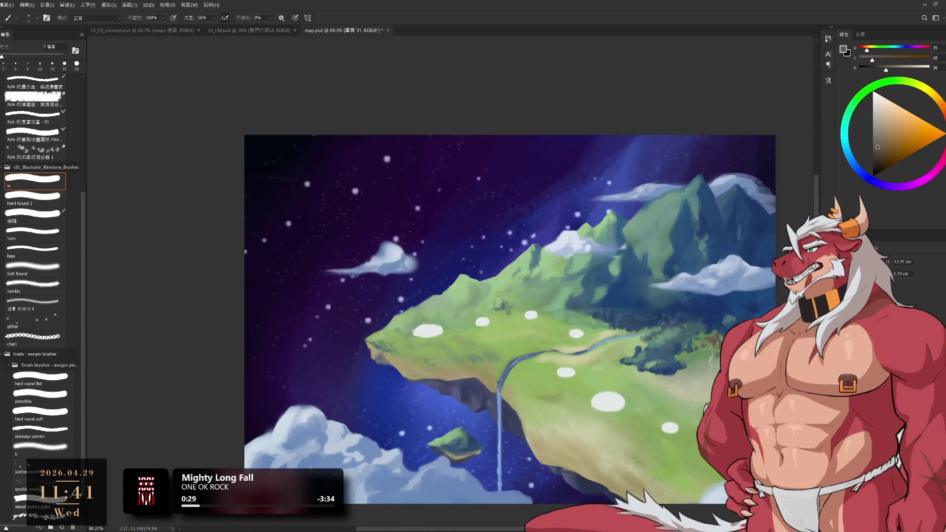
- Zoom out and recentre the view on the whole floating-island painting
drag(615, 345, 606, 339)
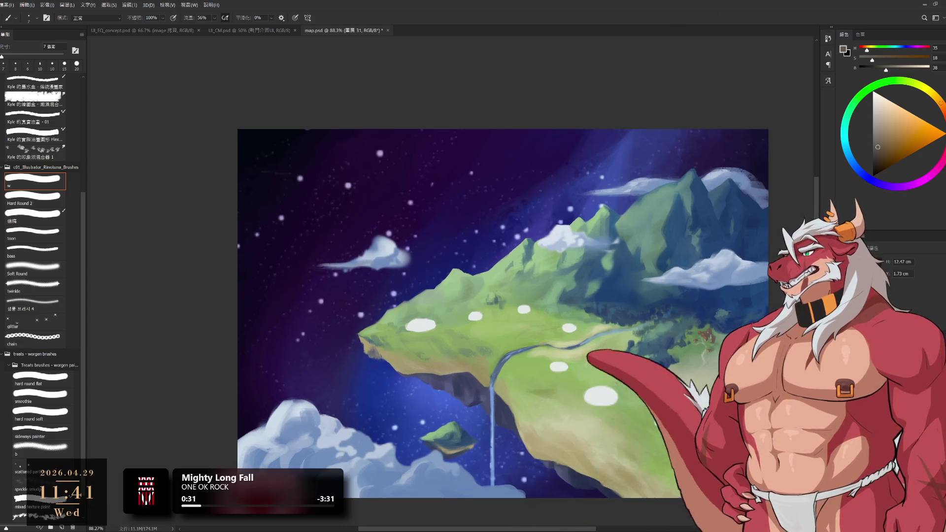
drag(346, 328, 269, 279)
drag(410, 319, 392, 319)
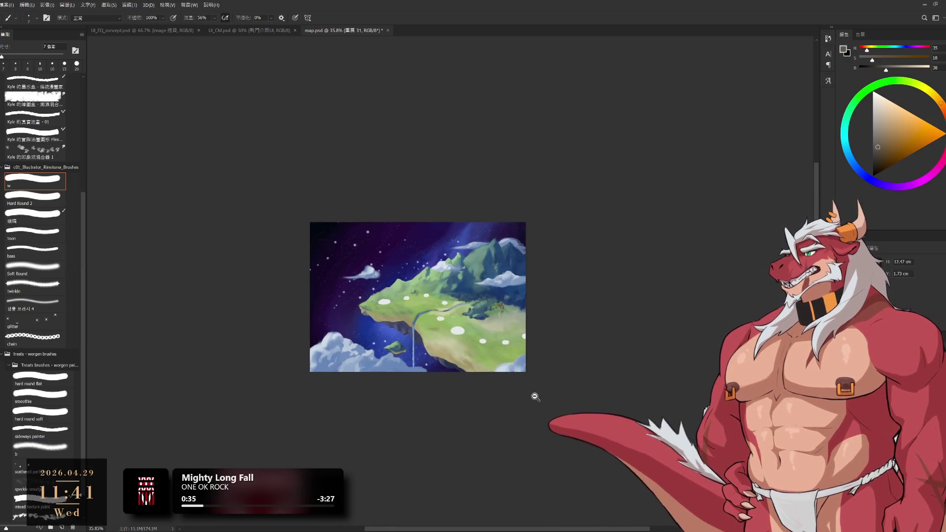
drag(535, 397, 522, 397)
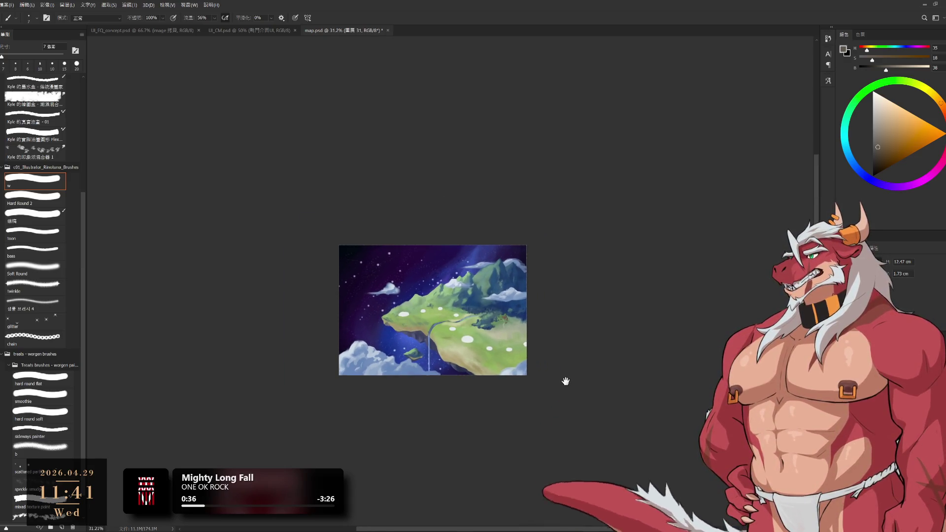
mouse_move(488, 334)
mouse_down()
mouse_move(712, 490)
mouse_move(655, 481)
mouse_up()
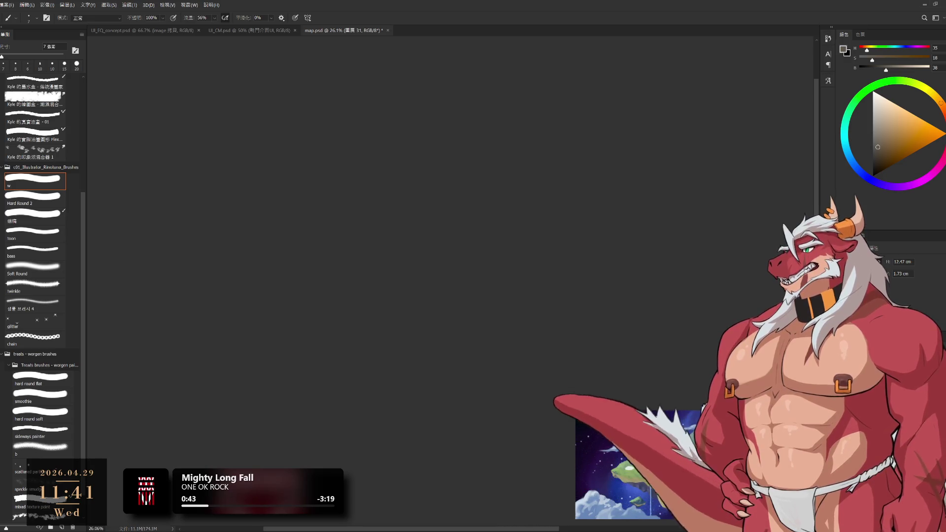
key(alt+bracketleft)
key(x)
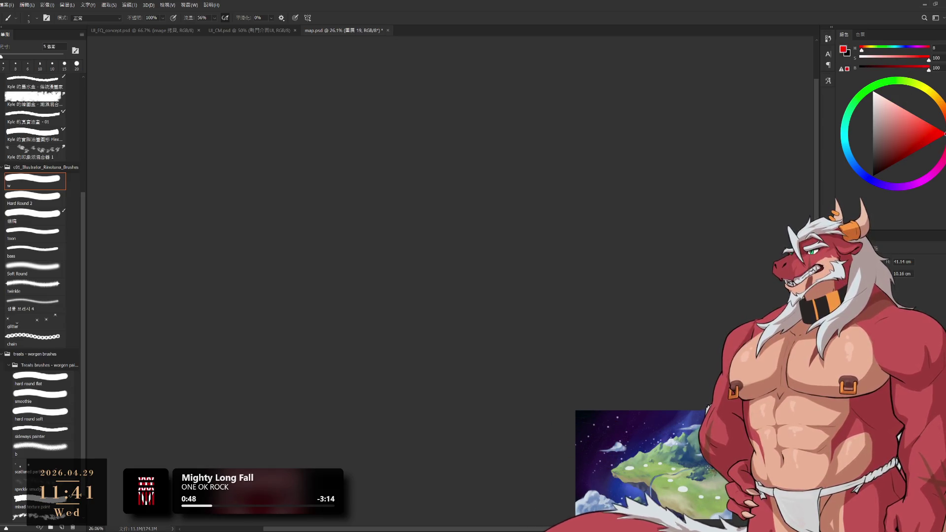
mouse_move(709, 474)
mouse_down()
mouse_move(491, 453)
mouse_move(507, 464)
mouse_up()
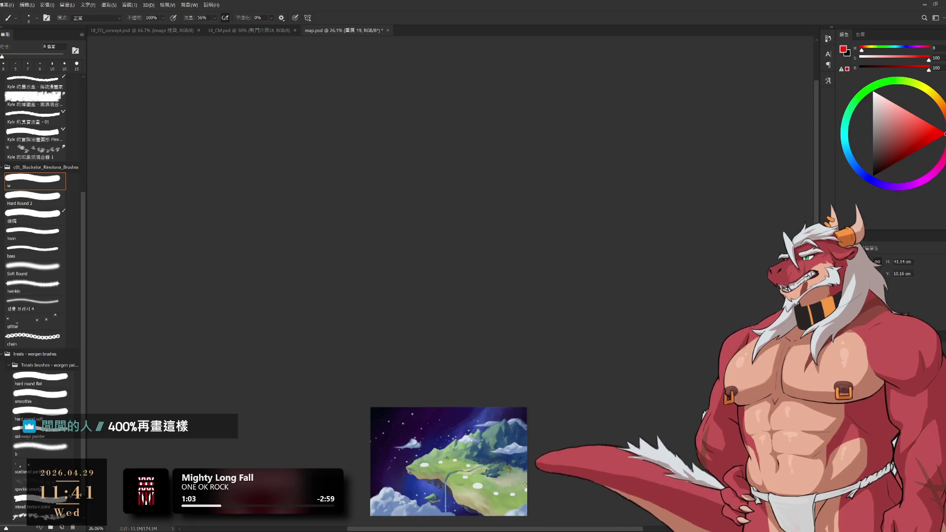
scroll(509, 323, up, 5)
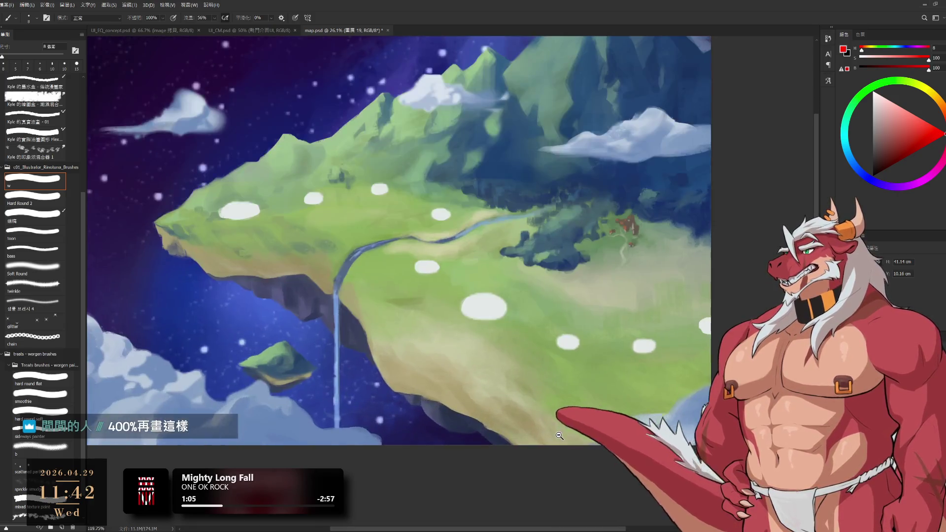
scroll(542, 345, down, 2)
scroll(639, 385, up, 5)
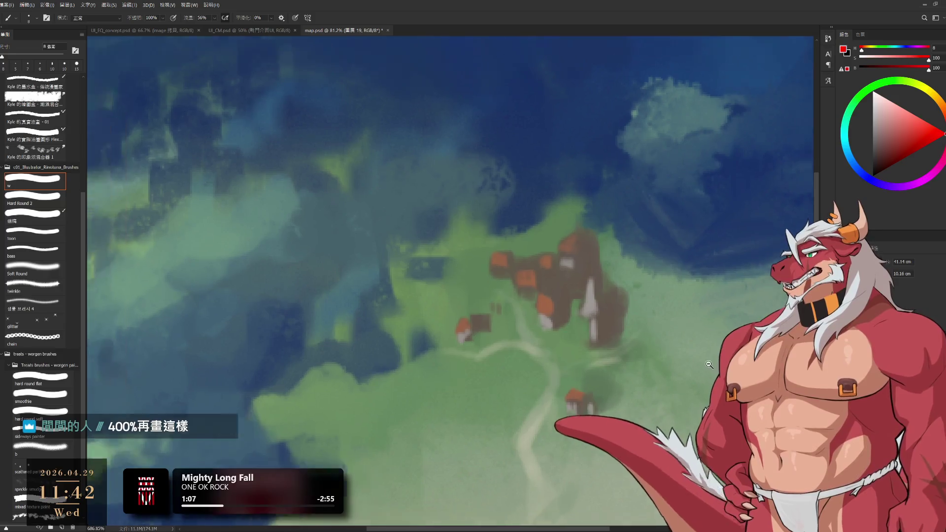
scroll(682, 370, down, 3)
scroll(682, 371, down, 3)
drag(664, 341, 691, 376)
click(577, 412)
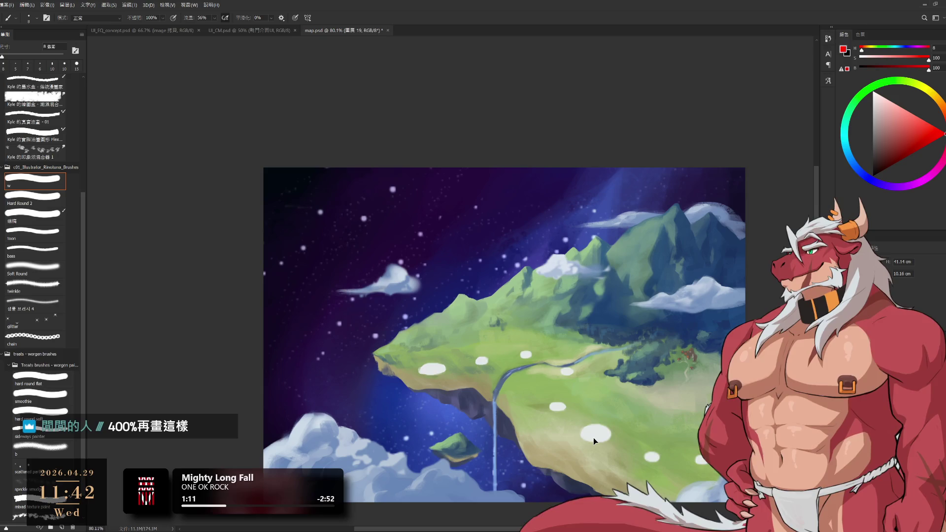
key(h)
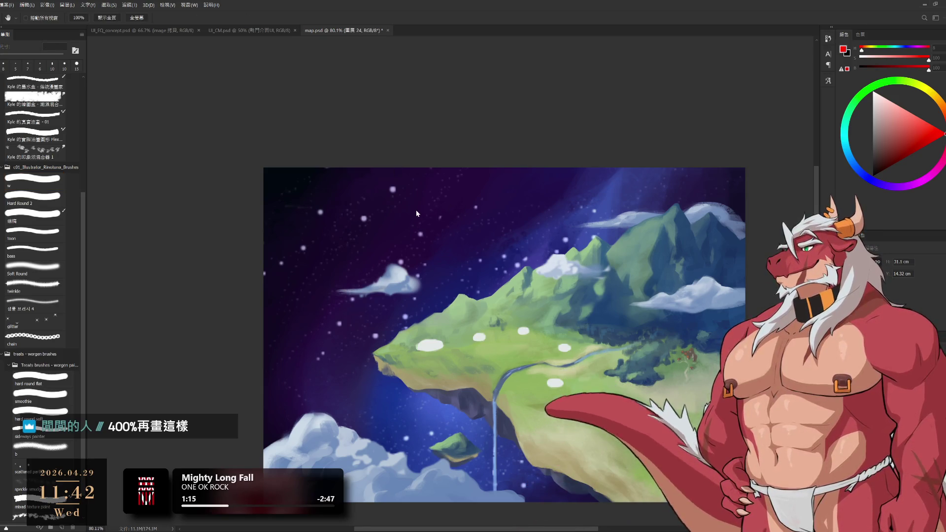
key(ctrl+z)
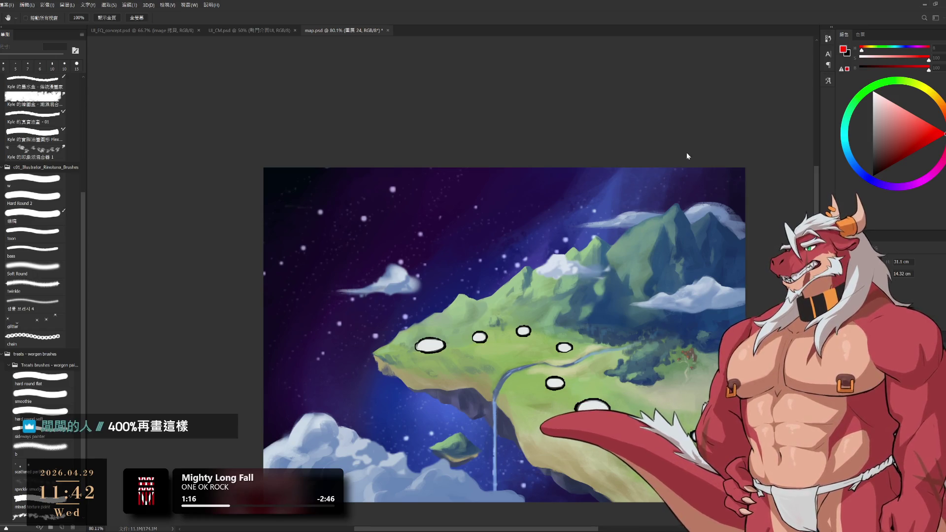
key(b)
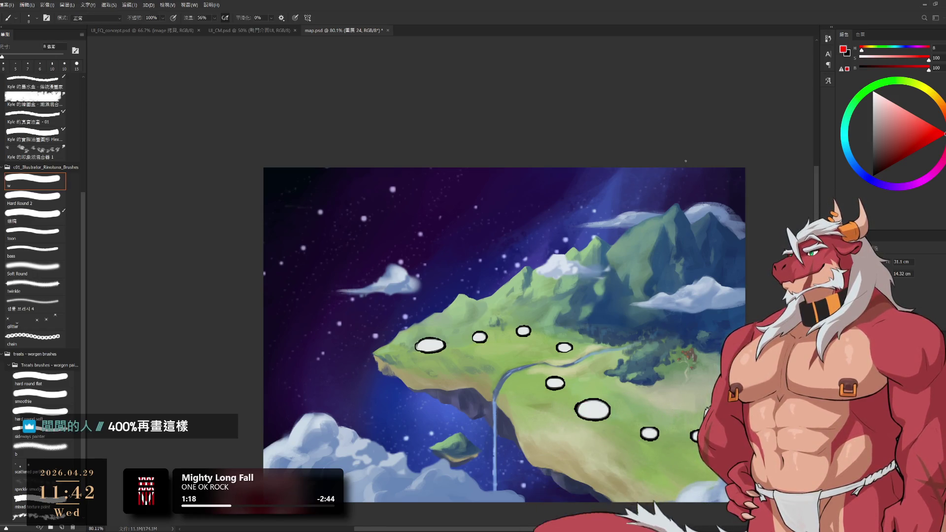
scroll(612, 233, up, 2)
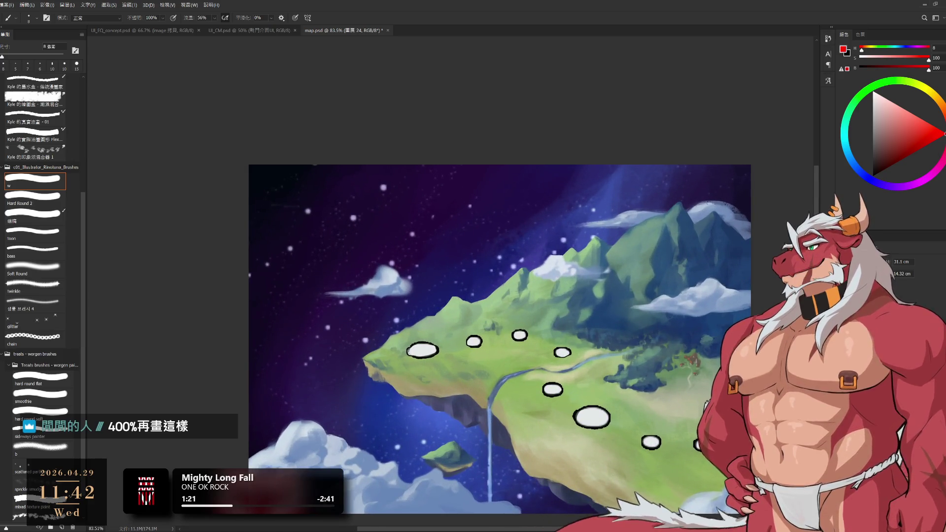
key(ctrl+shift+z)
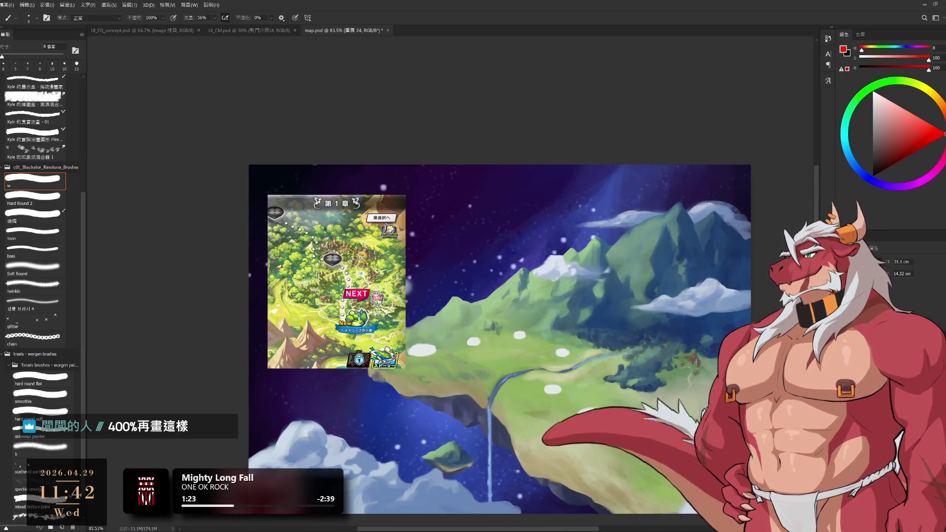
scroll(578, 399, down, 3)
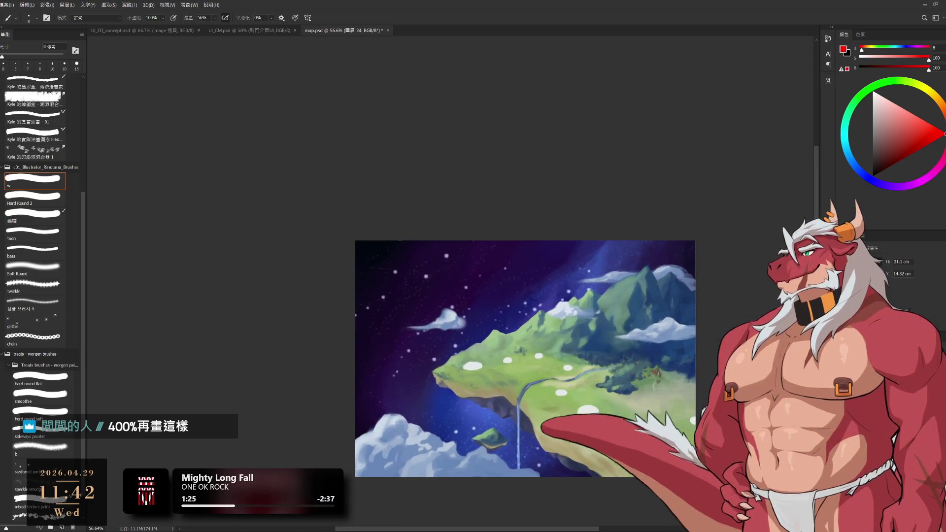
key(alt+])
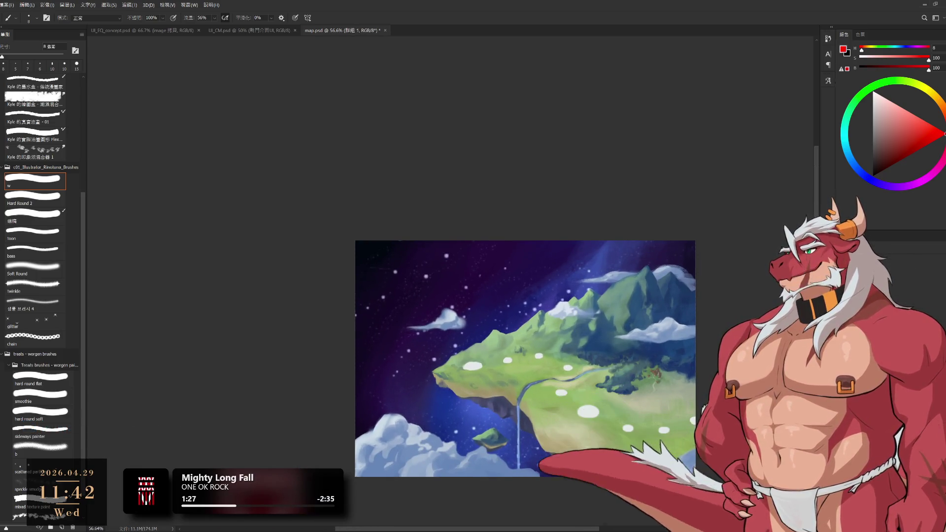
- Paste the island map into map.psd and scale it down to about 47%
key(ctrl+v)
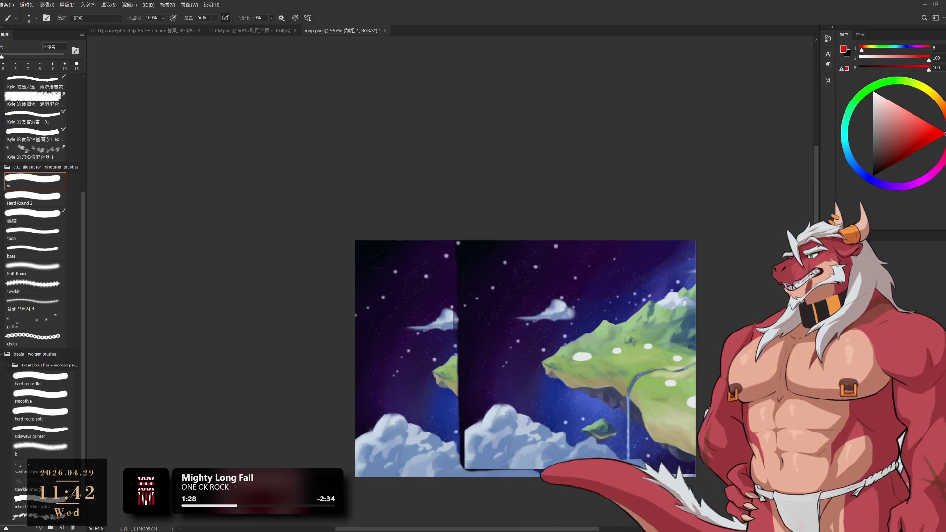
mouse_move(689, 364)
mouse_down()
mouse_move(561, 365)
mouse_move(631, 401)
mouse_move(482, 291)
mouse_move(517, 369)
mouse_move(547, 330)
mouse_up()
key(ctrl+t)
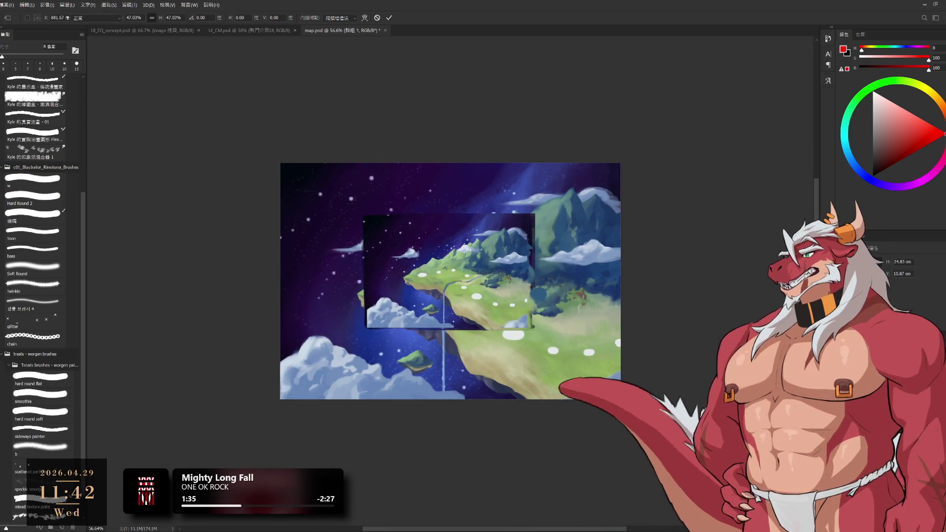
key(Return)
- Check the UI_EQ_concept equip panels, then shift the small island up-left in map.psd
click(260, 32)
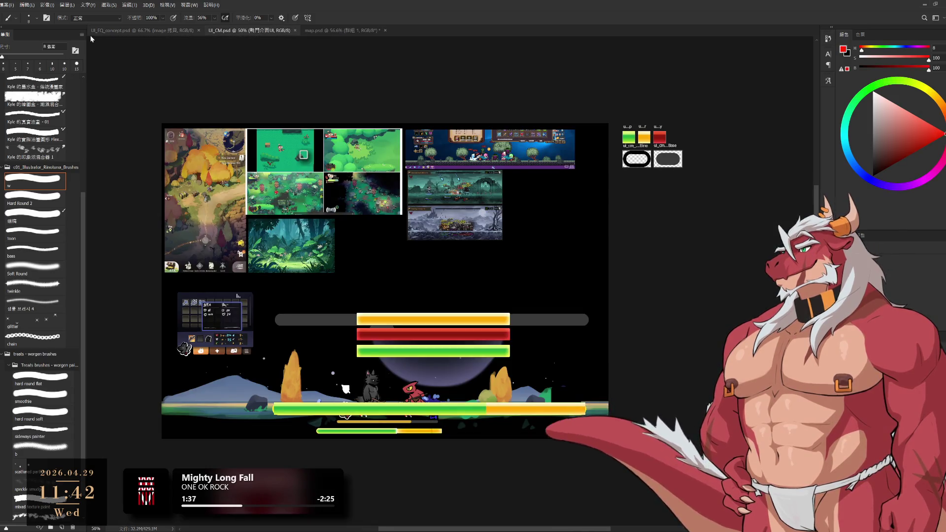
click(92, 32)
drag(380, 199, 485, 207)
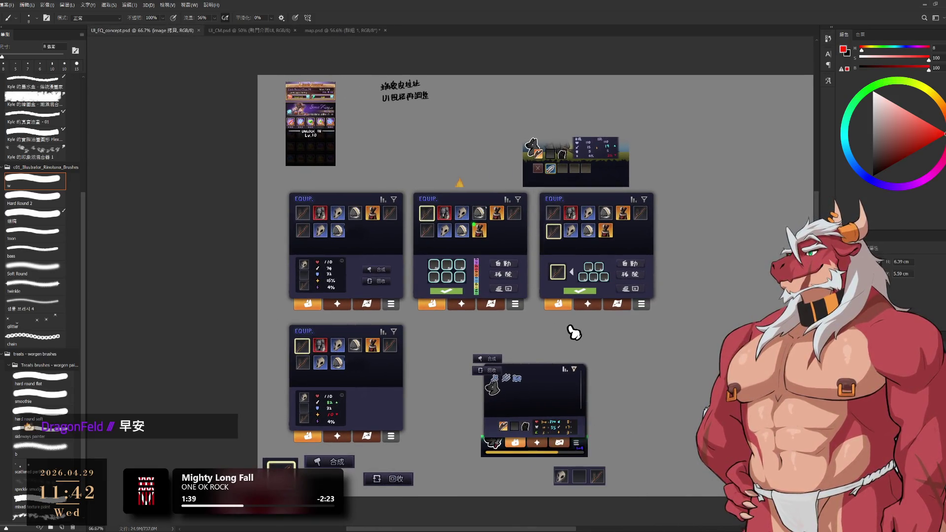
click(341, 31)
drag(598, 342, 589, 291)
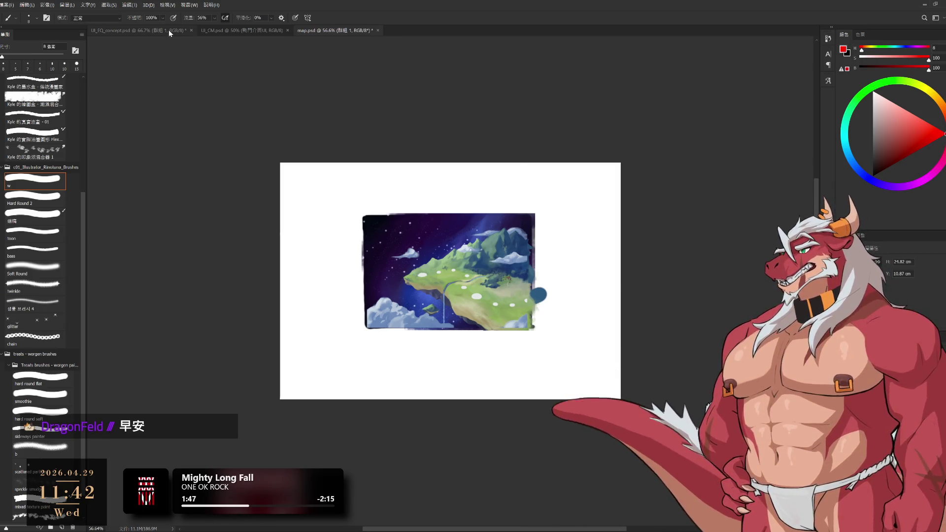
- Position the map in the UI_EQ_concept mockup and rotate it back to landscape
click(145, 33)
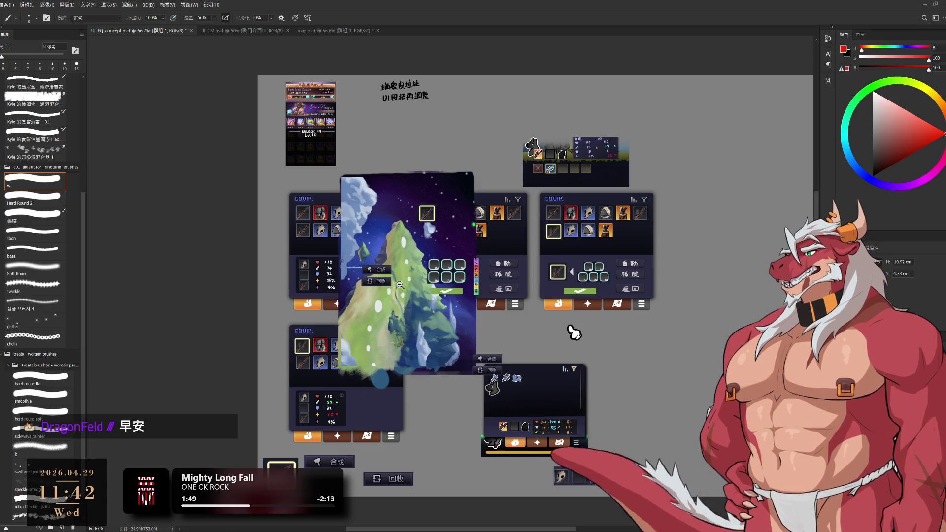
scroll(547, 255, down, 1)
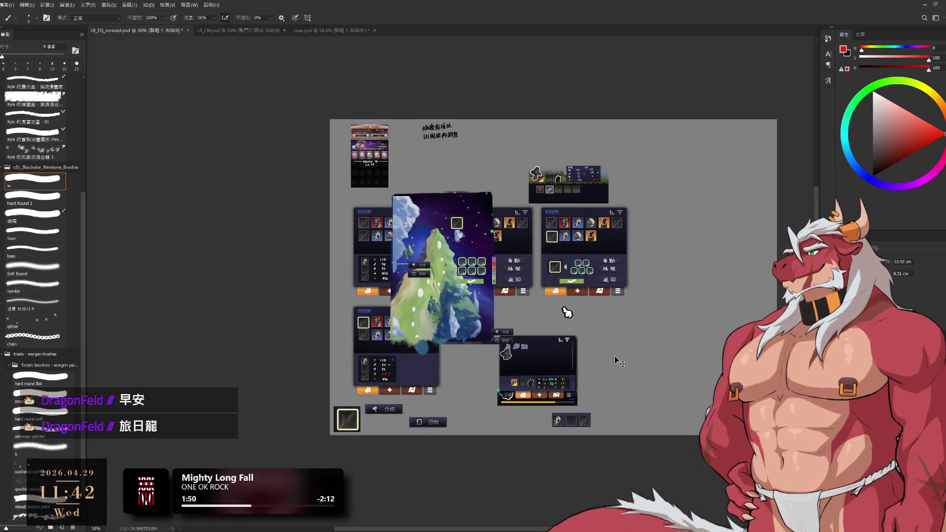
drag(566, 312, 680, 374)
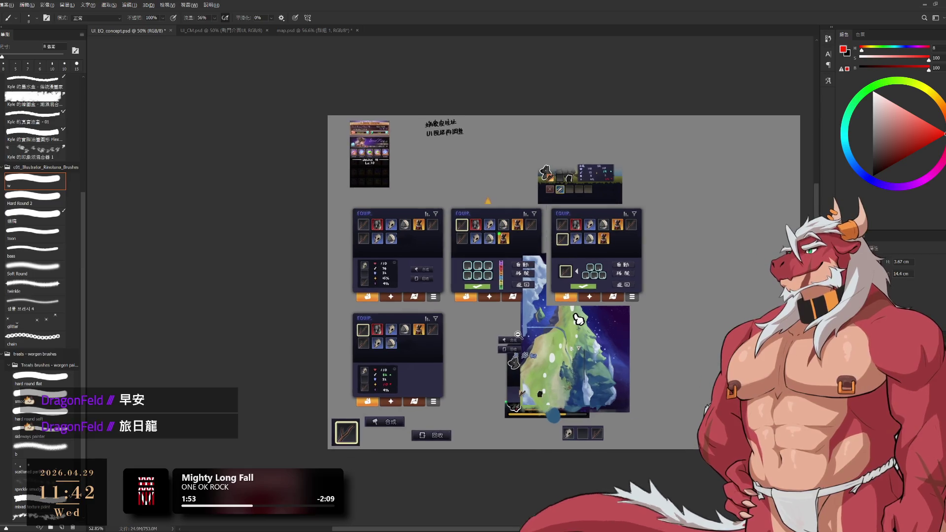
scroll(612, 311, up, 2)
drag(586, 352, 682, 353)
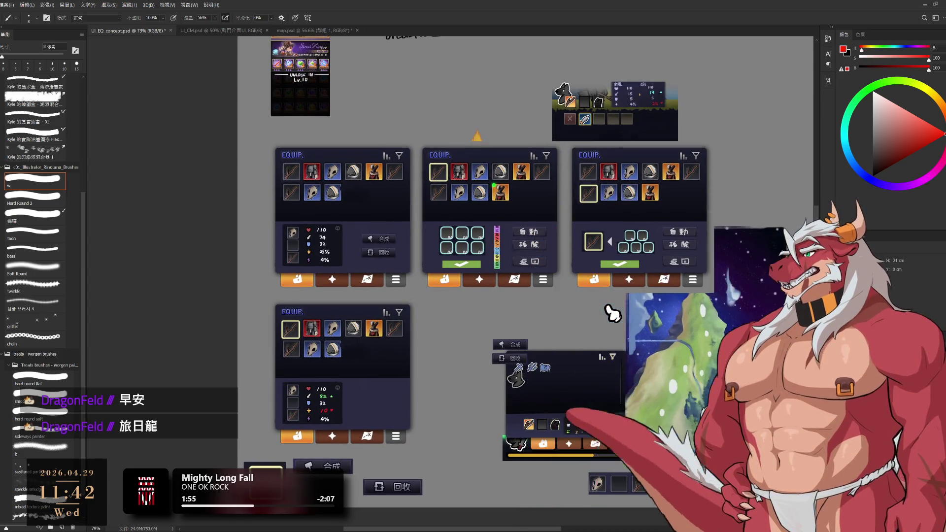
scroll(682, 353, down, 2)
scroll(682, 353, up, 2)
key(ctrl+t)
mouse_move(493, 207)
mouse_down()
mouse_move(631, 148)
mouse_move(729, 197)
mouse_up()
mouse_move(689, 320)
mouse_down()
mouse_move(604, 302)
mouse_move(655, 310)
mouse_up()
key(Return)
key(b)
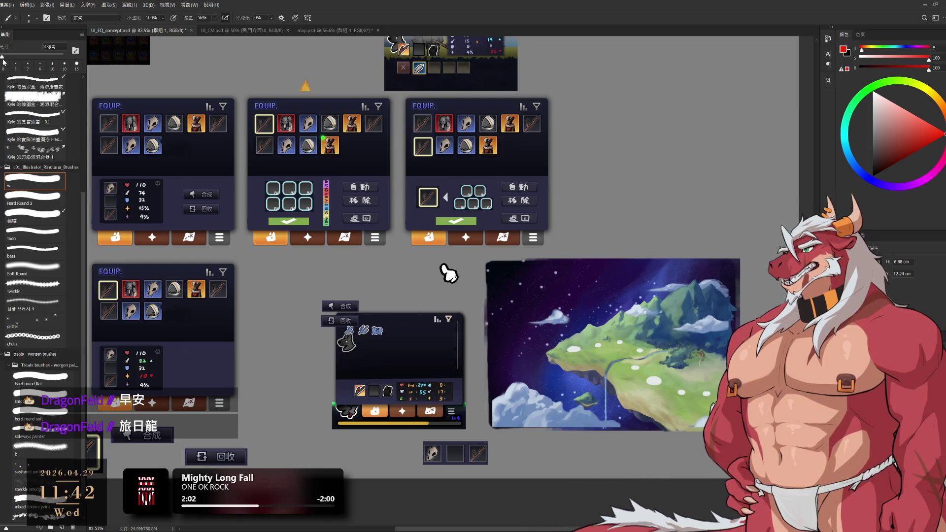
- Copy the selected map to a new layer, place it on the small panel, and scale to ~48%
key(m)
drag(491, 264, 735, 426)
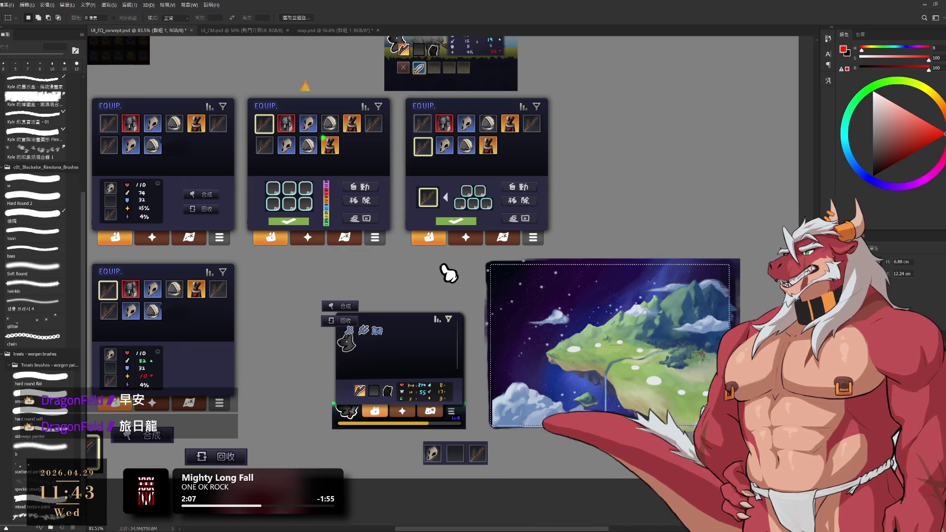
key(ctrl+j)
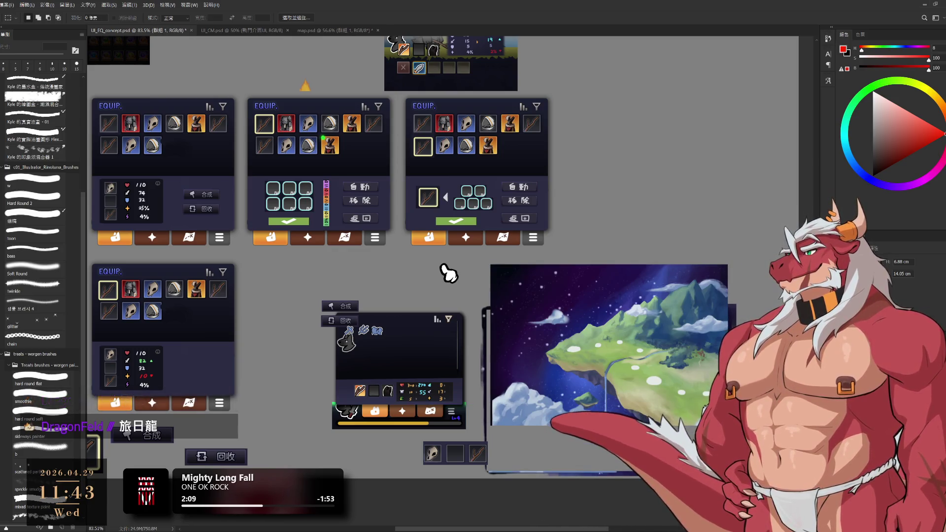
mouse_move(631, 323)
mouse_down()
mouse_move(480, 354)
mouse_move(554, 319)
mouse_move(640, 345)
mouse_move(640, 305)
mouse_move(610, 226)
mouse_up()
scroll(658, 262, down, 1)
mouse_move(657, 262)
mouse_down()
mouse_move(621, 400)
mouse_move(606, 401)
mouse_up()
key(ctrl+t)
mouse_move(649, 448)
mouse_down()
mouse_move(544, 393)
mouse_move(530, 363)
mouse_up()
key(Return)
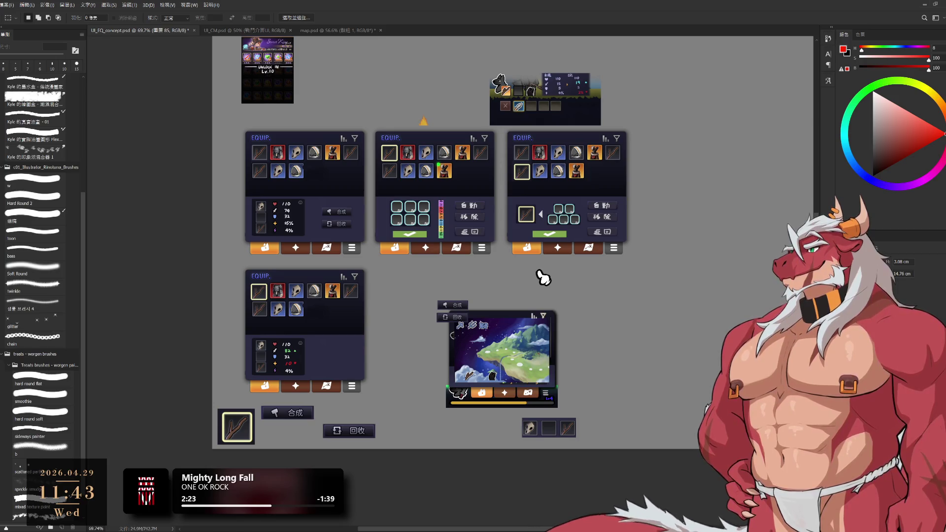
- Move the 合成/回收 button pair up and to the left
scroll(545, 274, up, 3)
drag(554, 359, 490, 315)
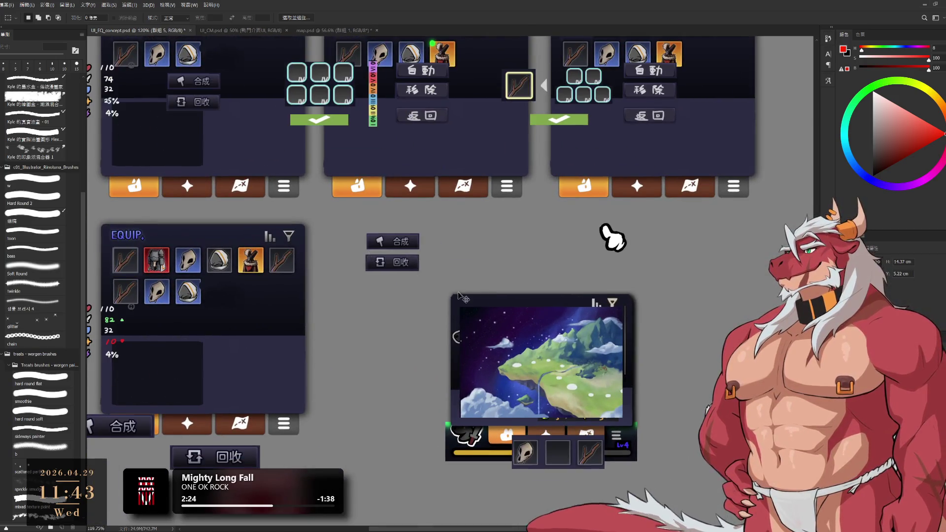
key(ctrl+z)
drag(685, 355, 606, 302)
- Nudge the map art slightly right and down to sit inside the panel frame
key(l)
scroll(605, 302, down, 2)
scroll(591, 310, down, 5)
scroll(571, 318, up, 6)
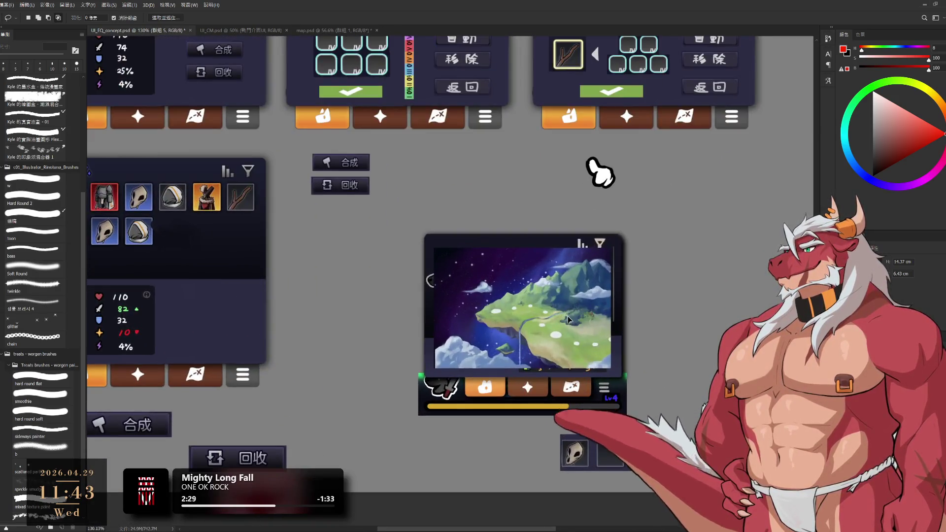
scroll(570, 322, down, 5)
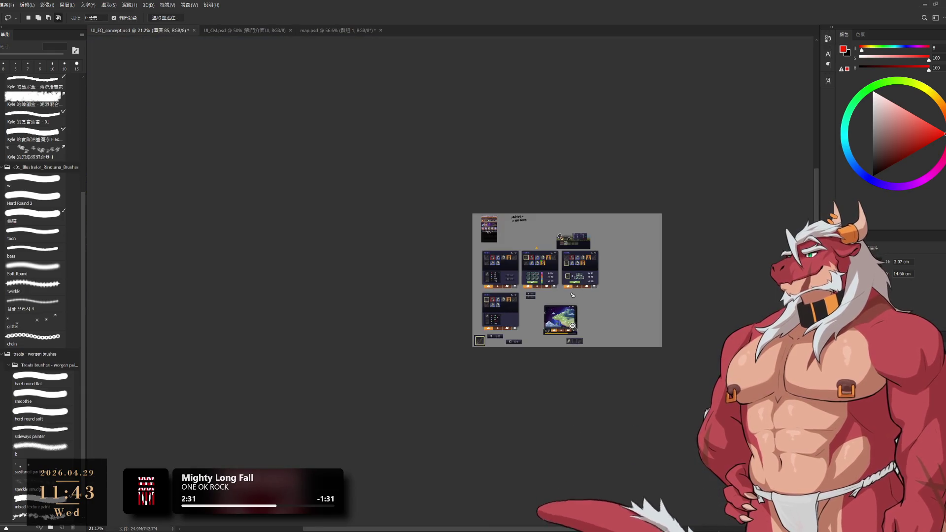
scroll(578, 331, up, 6)
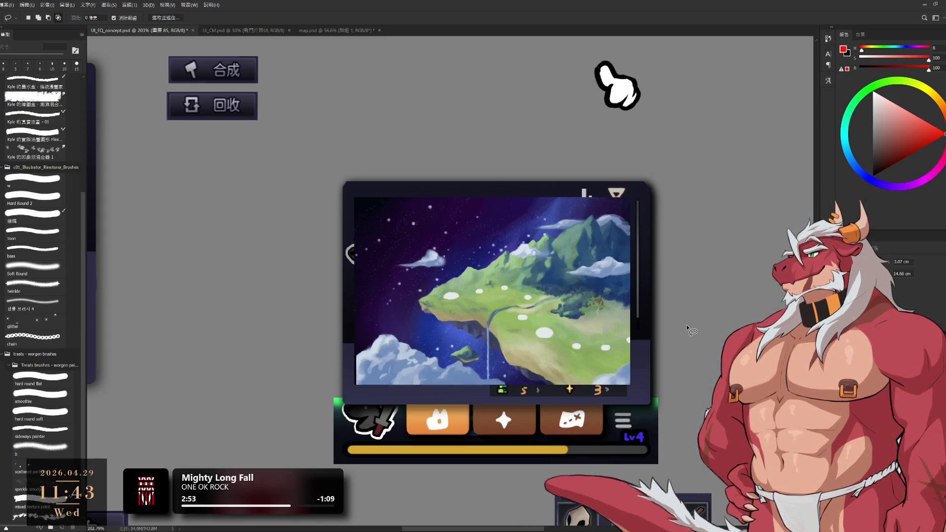
mouse_move(548, 312)
mouse_down()
mouse_move(558, 310)
mouse_move(552, 318)
mouse_up()
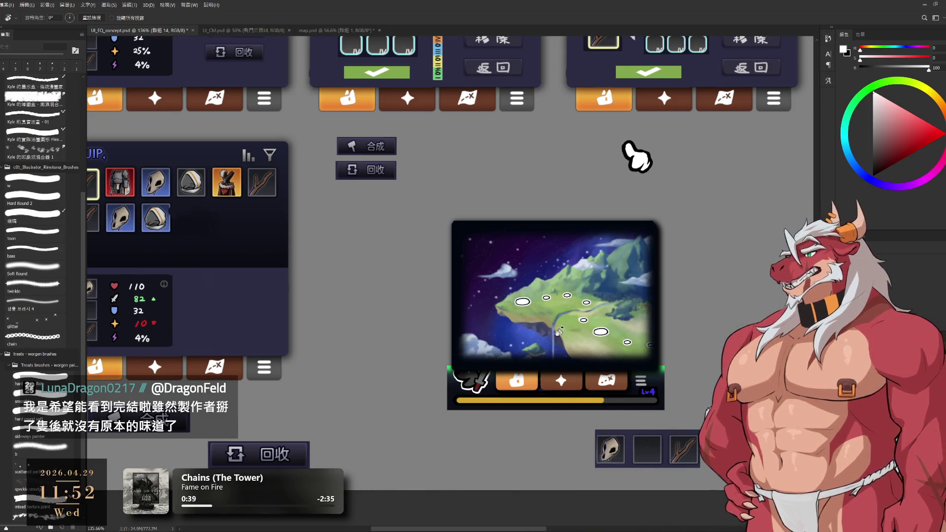
- Zoom in to check the vignetted island map inside the equipment panel
scroll(555, 321, up, 3)
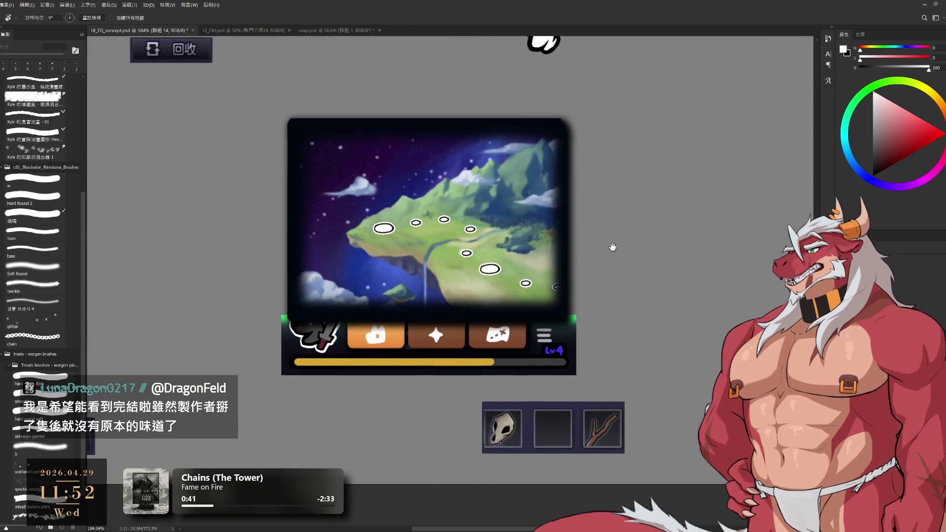
scroll(612, 246, up, 2)
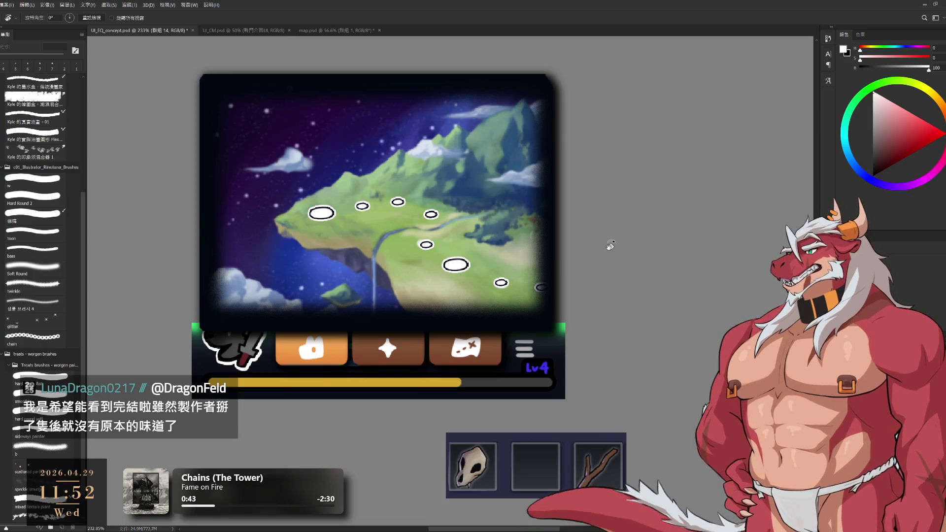